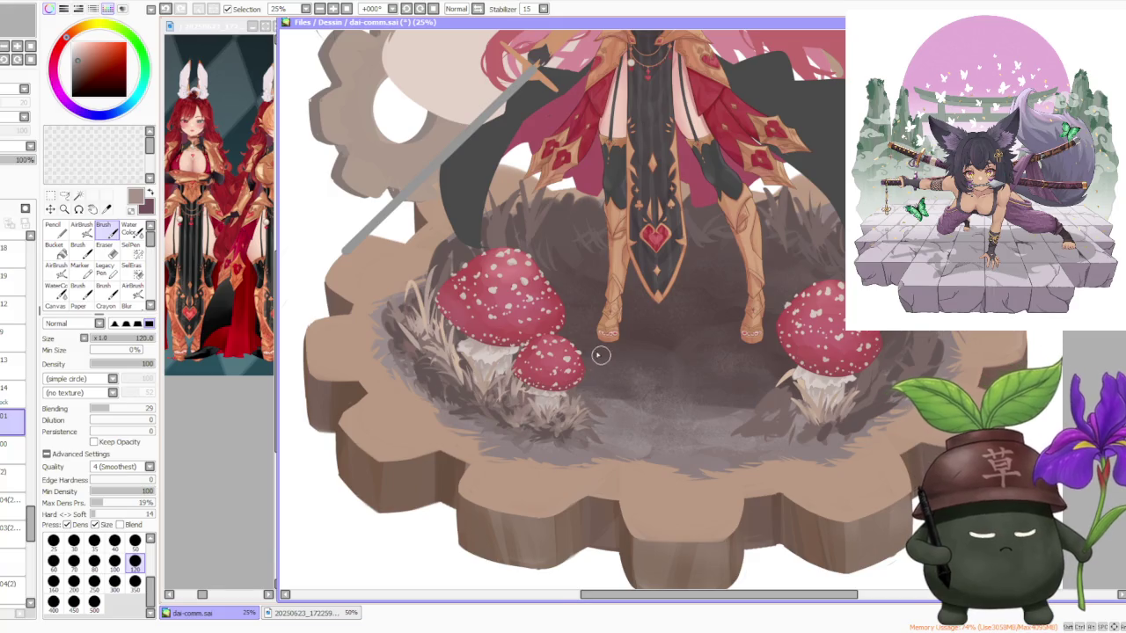
# Eyedrop a paler brown, then a darker brown, from the grass as the brush colour.
pyautogui.keyDown('alt'); pyautogui.click(439, 420); pyautogui.keyUp('alt')
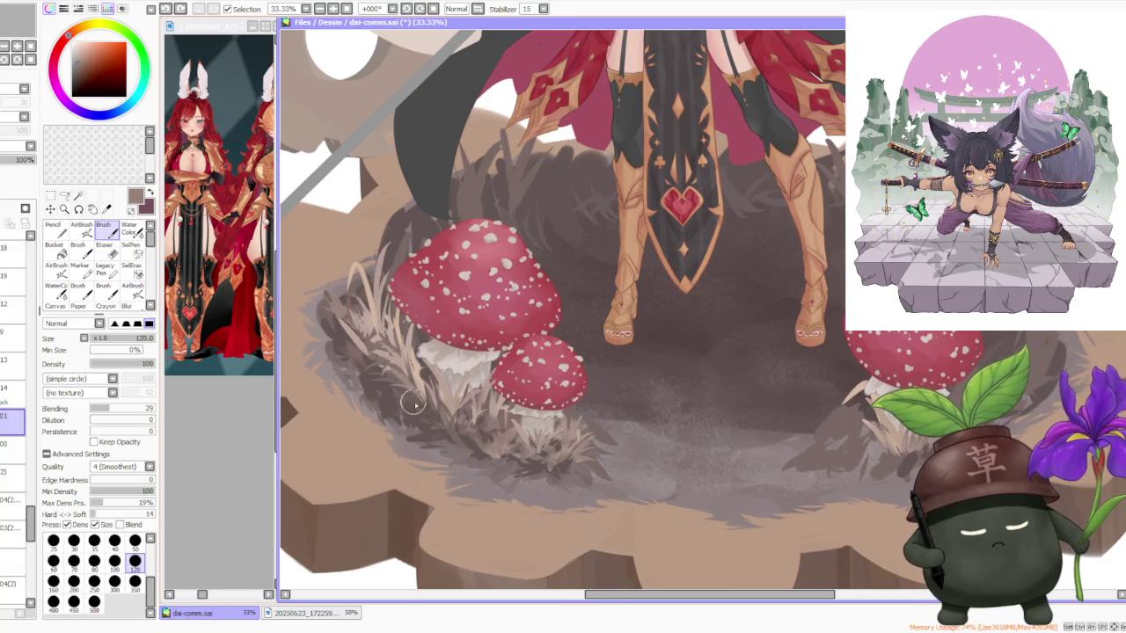
pyautogui.keyDown('alt'); pyautogui.click(412, 402); pyautogui.keyUp('alt')
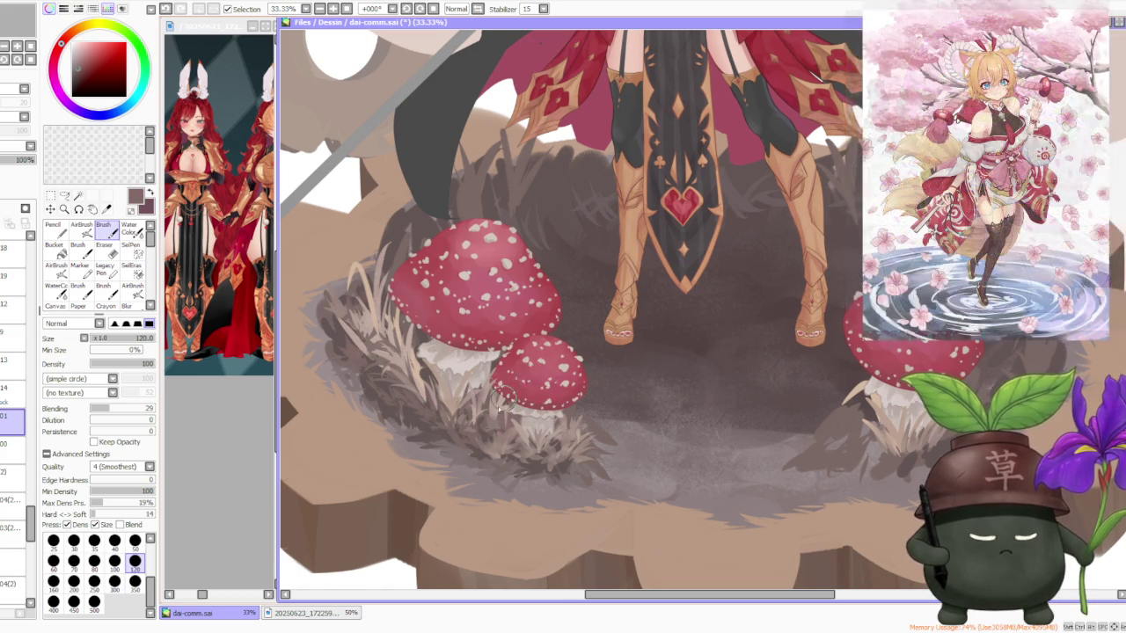
# Zoom in and eyedrop several brown, tan and mauve shades from the grass.
pyautogui.scroll(-1, 514, 378)
pyautogui.scroll(-1, 488, 338)
pyautogui.scroll(1, 468, 358)
pyautogui.scroll(2, 468, 358)
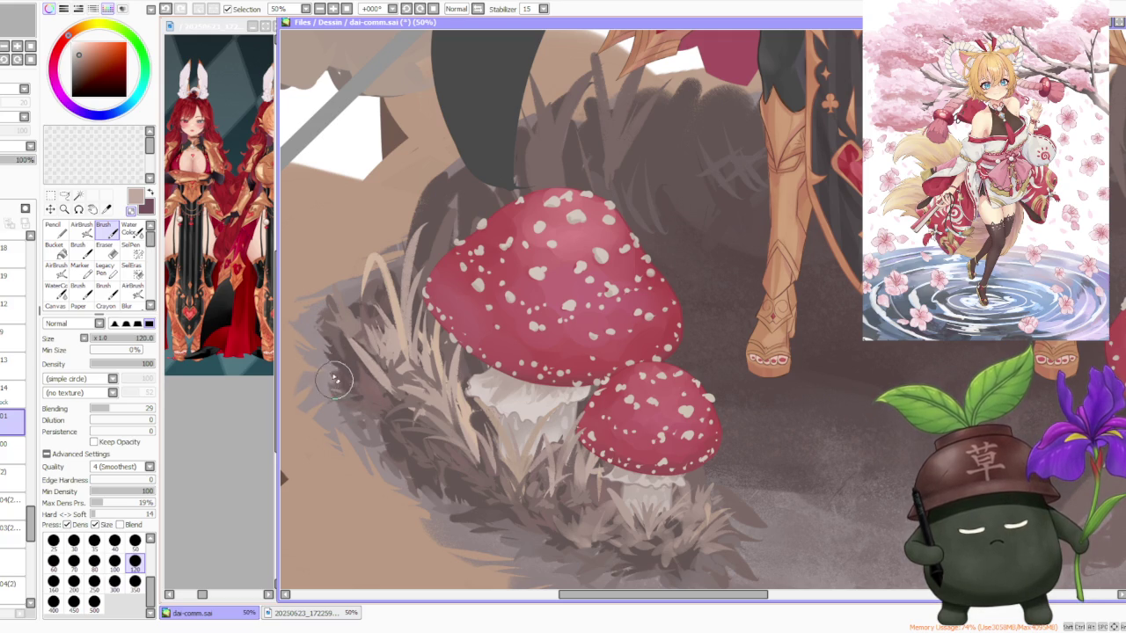
pyautogui.keyDown('alt'); pyautogui.click(418, 488); pyautogui.keyUp('alt')
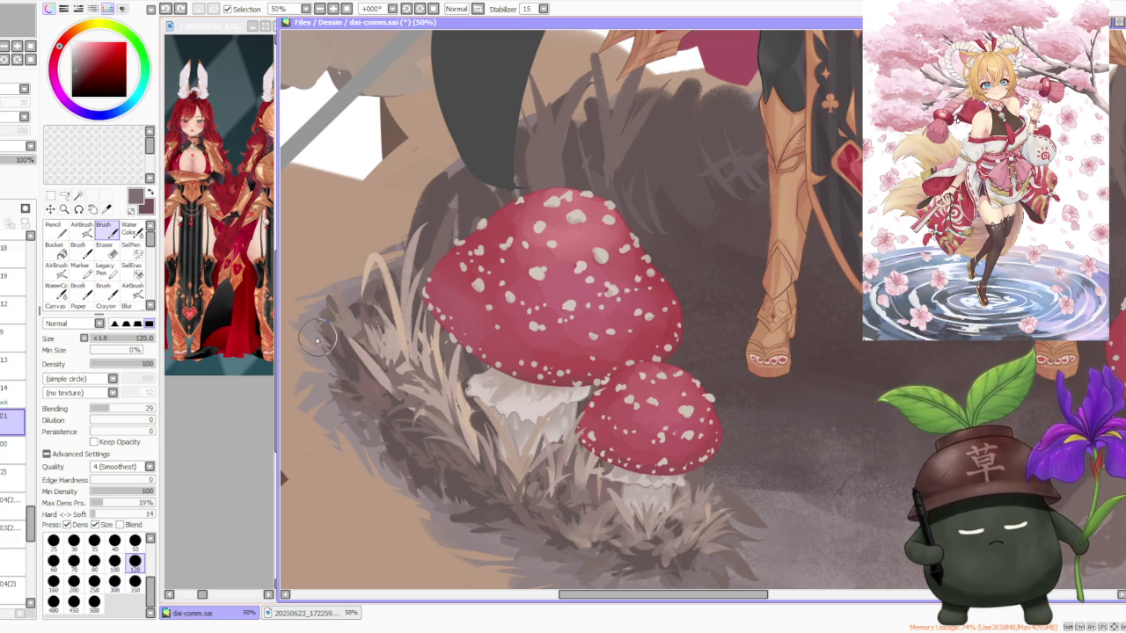
pyautogui.keyDown('alt'); pyautogui.click(330, 350); pyautogui.keyUp('alt')
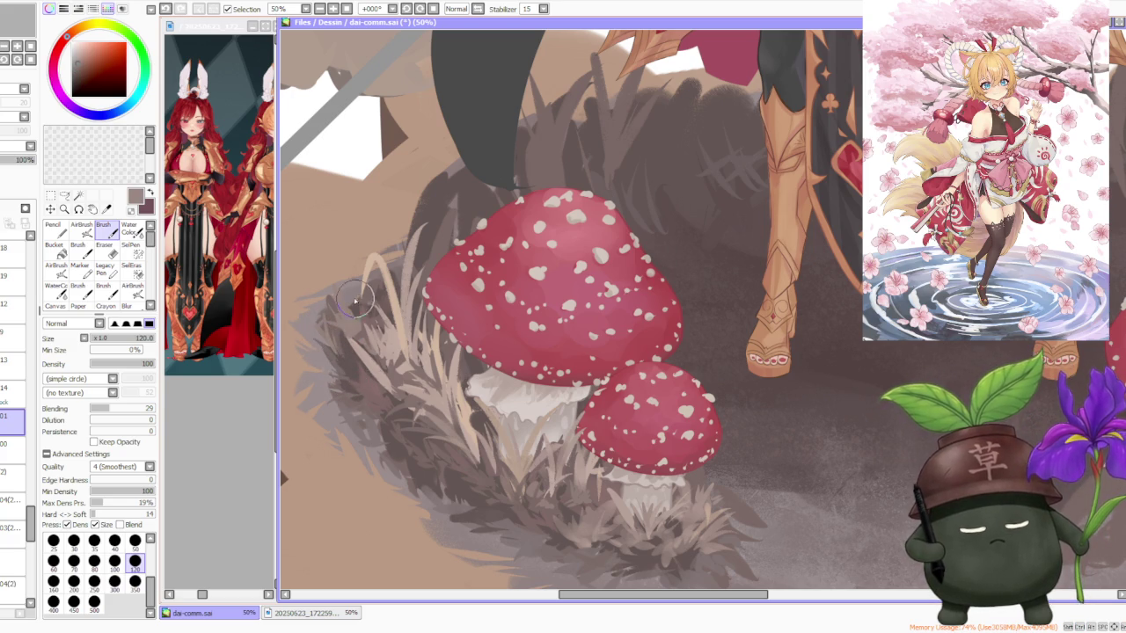
pyautogui.keyDown('alt'); pyautogui.click(377, 329); pyautogui.keyUp('alt')
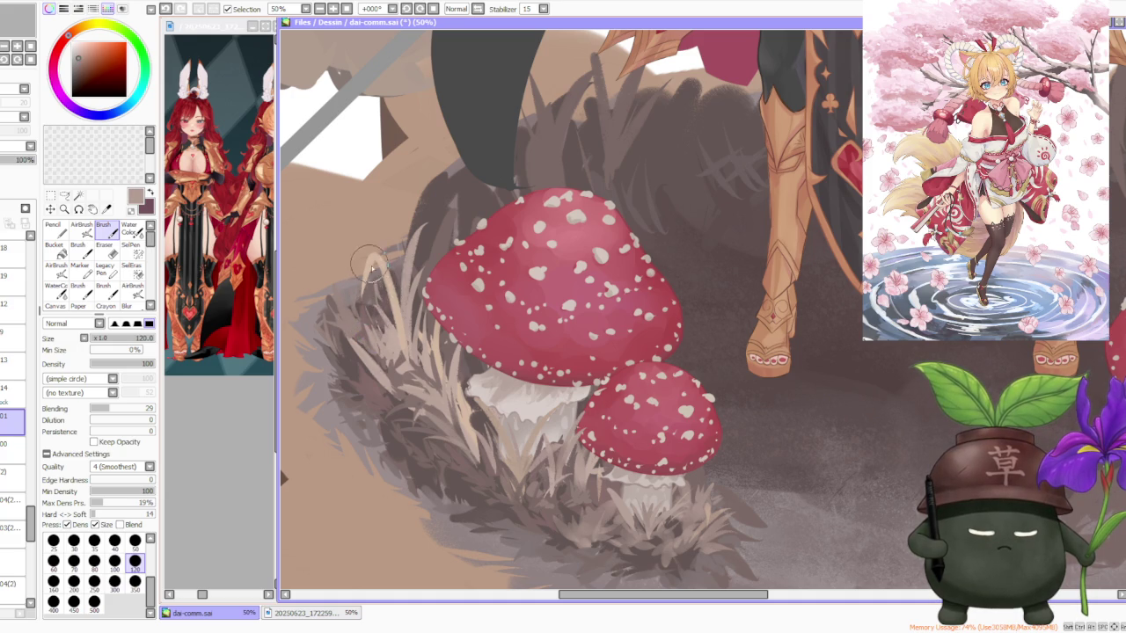
pyautogui.keyDown('alt'); pyautogui.click(376, 280); pyautogui.keyUp('alt')
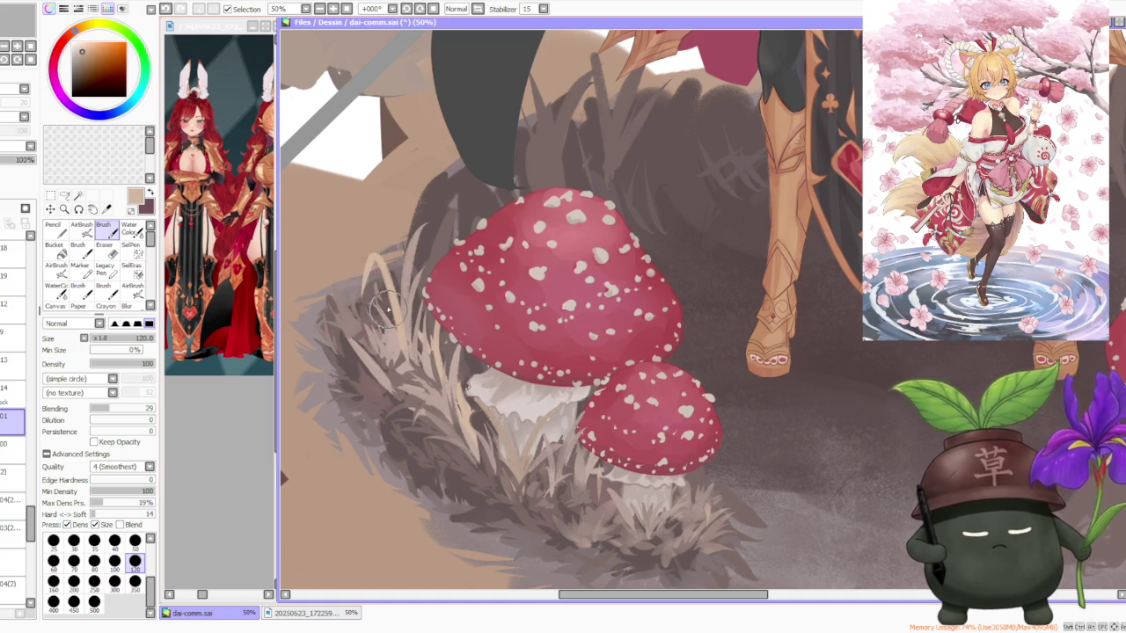
pyautogui.keyDown('alt'); pyautogui.click(378, 299); pyautogui.keyUp('alt')
pyautogui.keyDown('alt'); pyautogui.click(380, 290); pyautogui.keyUp('alt')
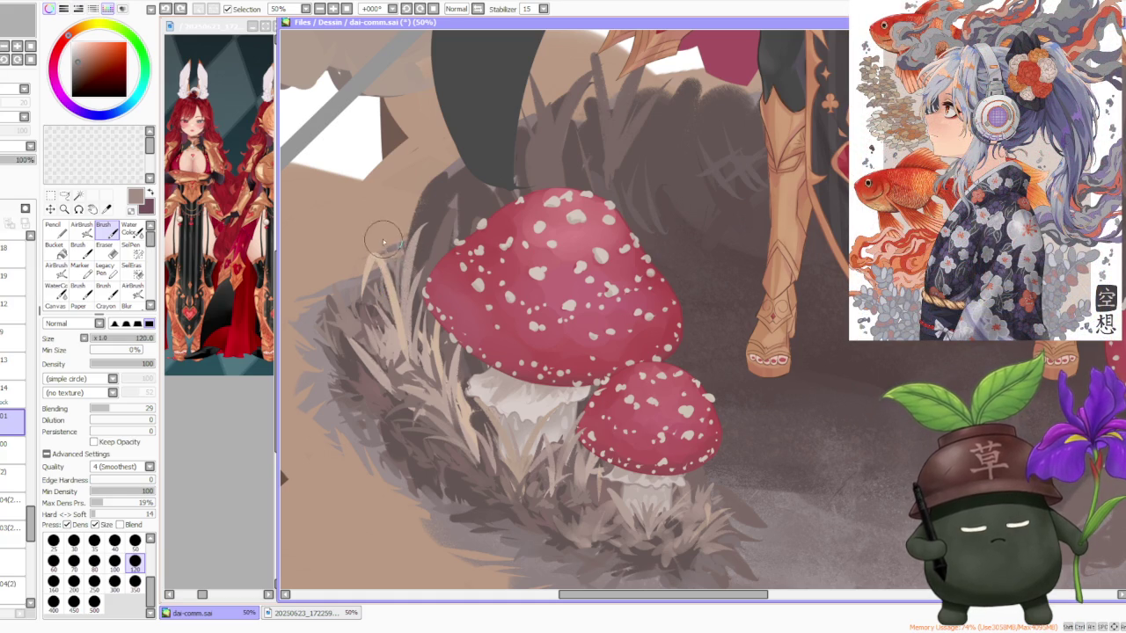
# Paint light tan grass blades left of the big toadstool cap, then resample darker browns.
pyautogui.keyDown('alt'); pyautogui.click(435, 362); pyautogui.keyUp('alt')
pyautogui.moveTo(387, 281); pyautogui.dragTo(374, 231)
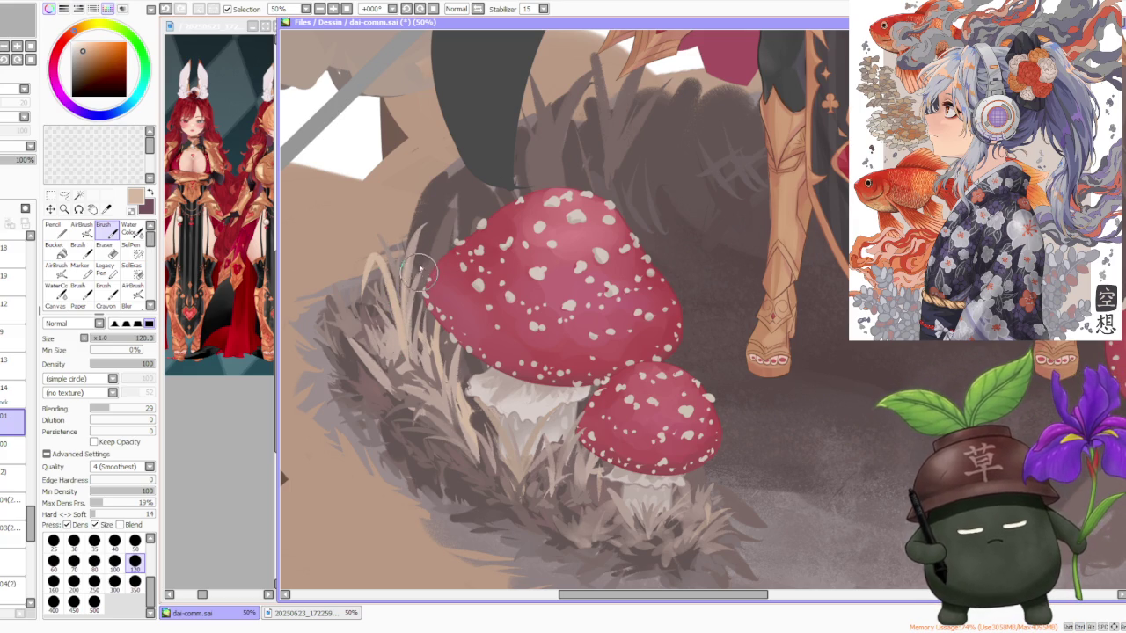
pyautogui.keyDown('alt'); pyautogui.click(431, 257); pyautogui.keyUp('alt')
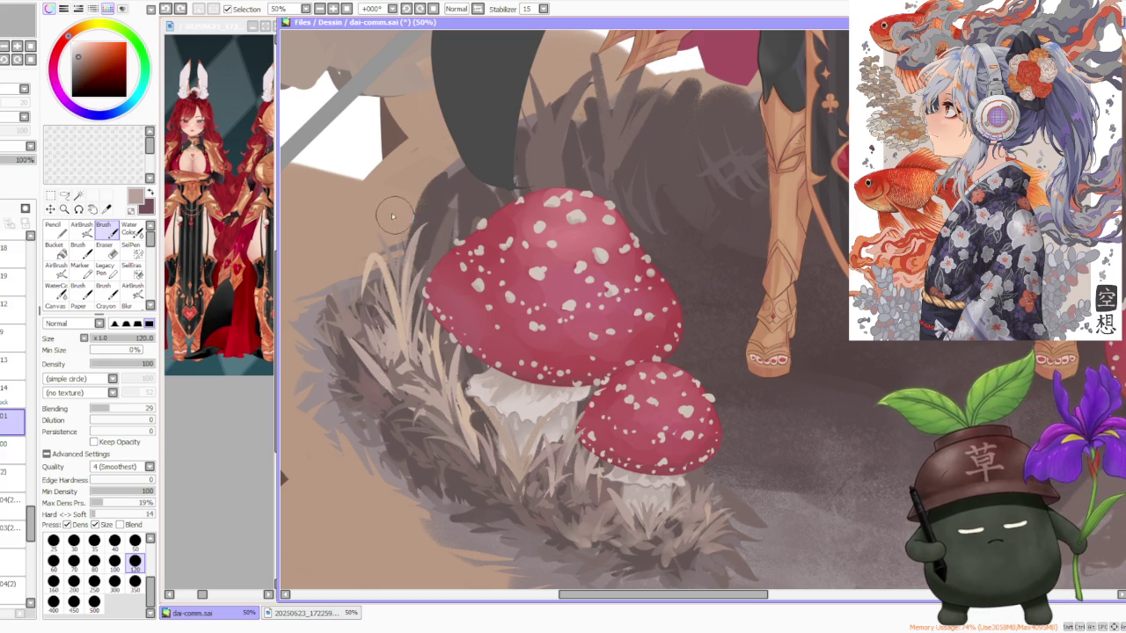
pyautogui.keyDown('alt'); pyautogui.click(415, 242); pyautogui.keyUp('alt')
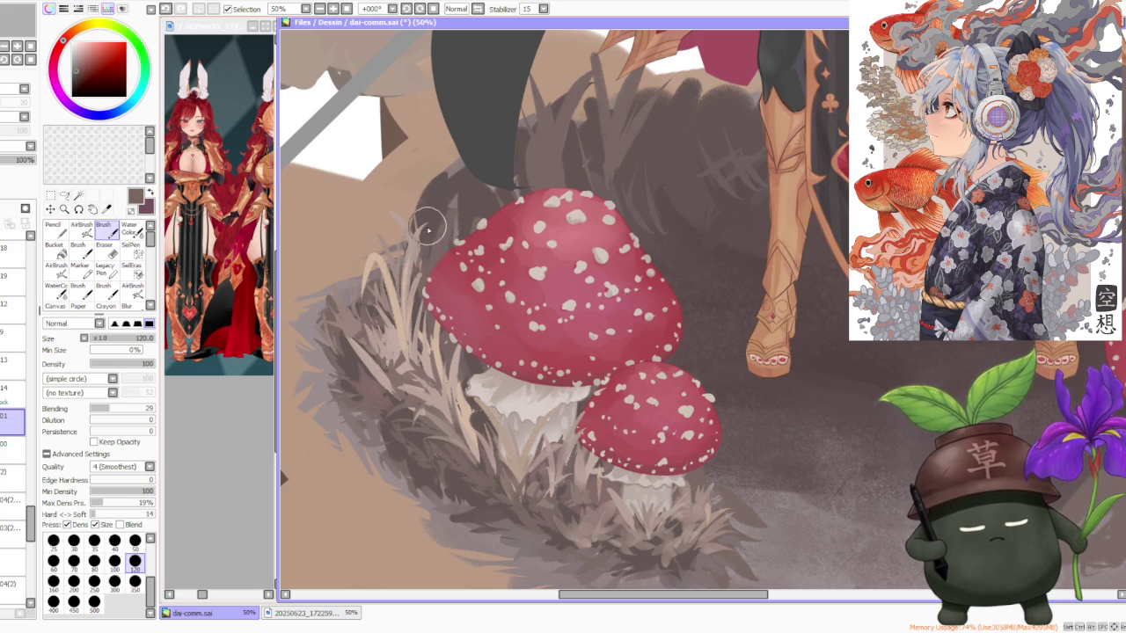
pyautogui.scroll(-3, 423, 264)
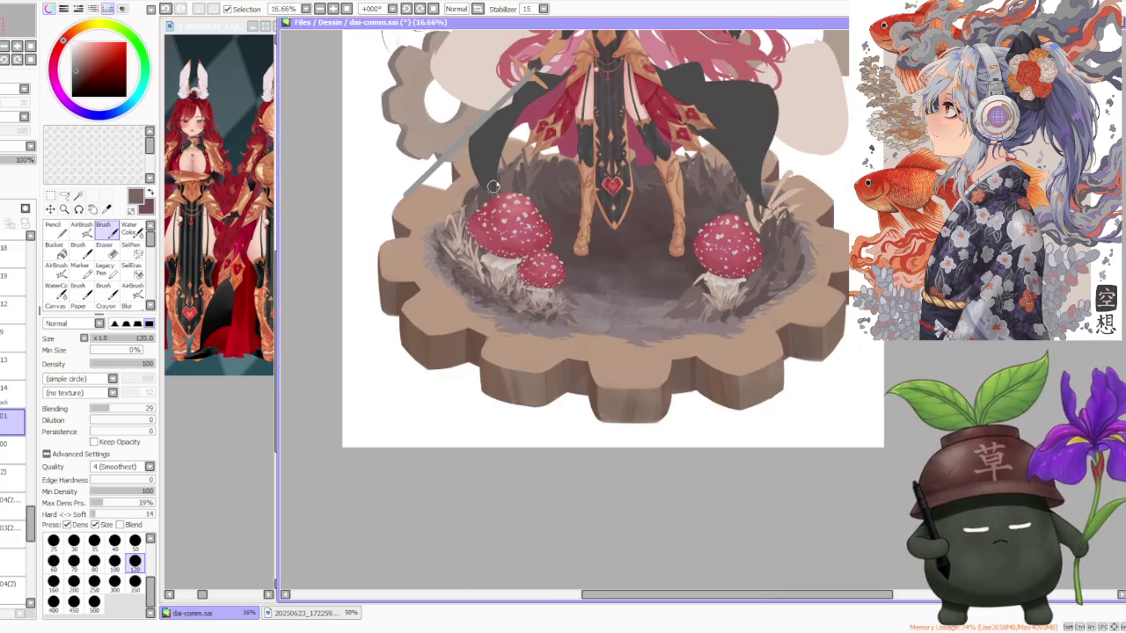
# Paint upward dark brown grass blades behind the left toadstool.
pyautogui.scroll(2, 387, 323)
pyautogui.scroll(1, 387, 323)
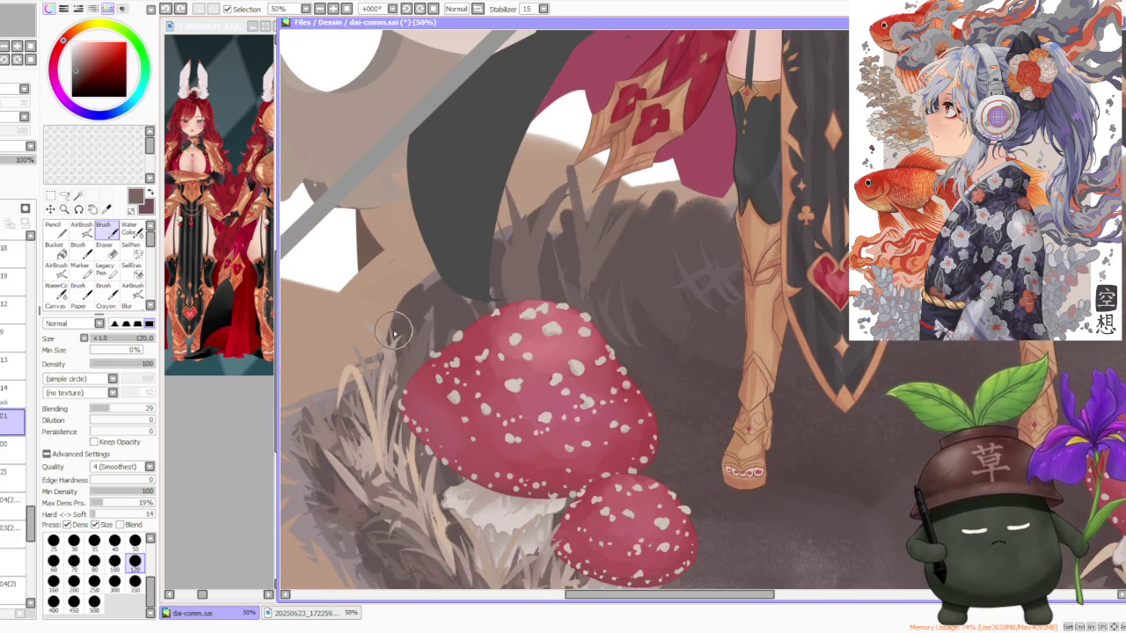
pyautogui.moveTo(392, 338)
pyautogui.mouseDown()
pyautogui.moveTo(394, 281)
pyautogui.moveTo(421, 251)
pyautogui.mouseUp()
pyautogui.moveTo(412, 319)
pyautogui.mouseDown()
pyautogui.moveTo(435, 243)
pyautogui.moveTo(429, 317)
pyautogui.mouseUp()
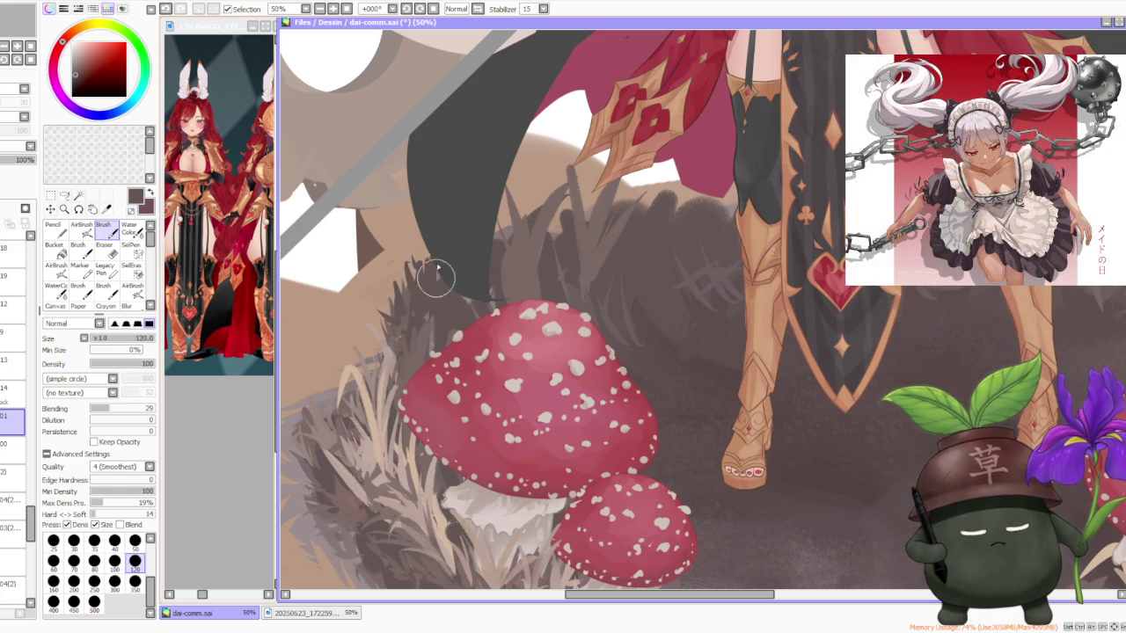
# Zoom in and out to check the thickened dark grass tuft.
pyautogui.scroll(-4, 495, 168)
pyautogui.scroll(3, 503, 211)
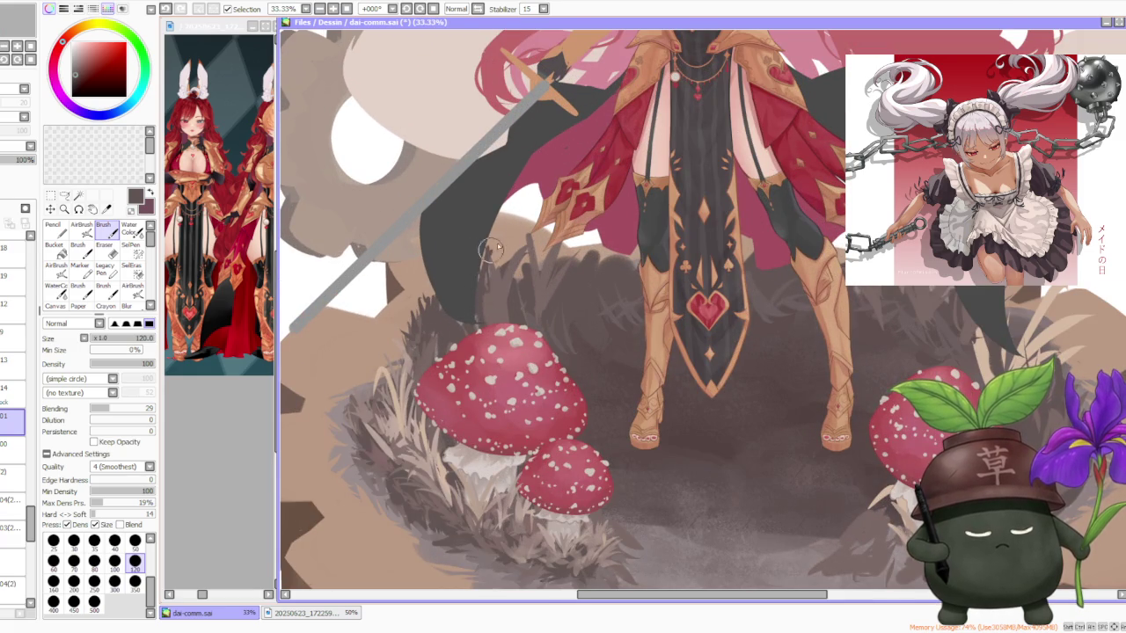
pyautogui.scroll(-2, 497, 244)
pyautogui.scroll(-1, 554, 203)
pyautogui.scroll(1, 554, 203)
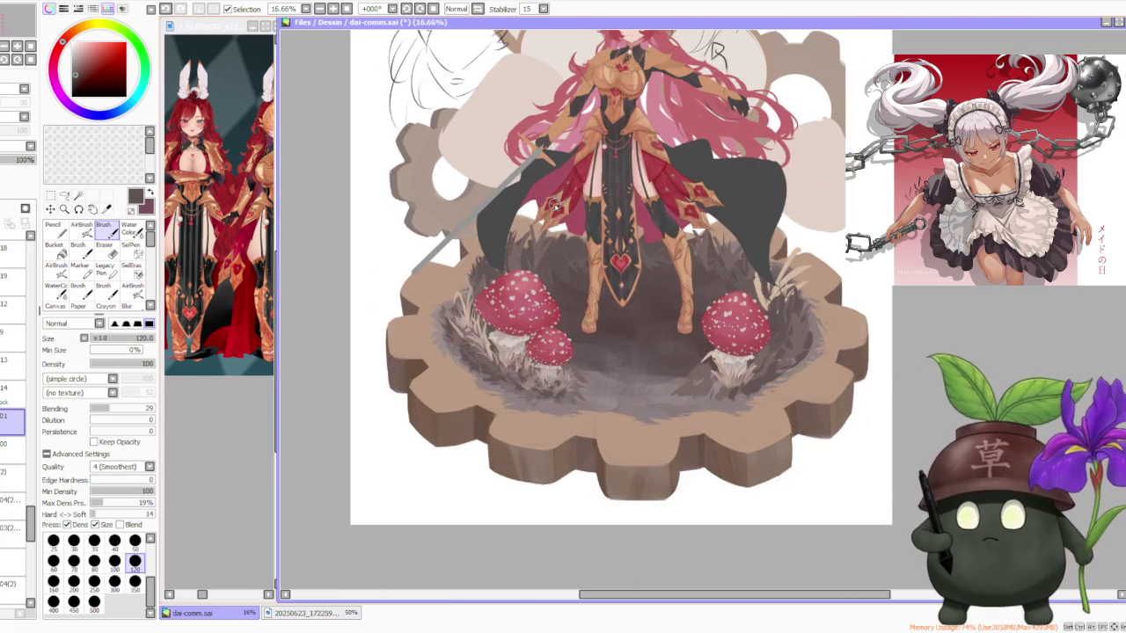
pyautogui.scroll(2, 549, 203)
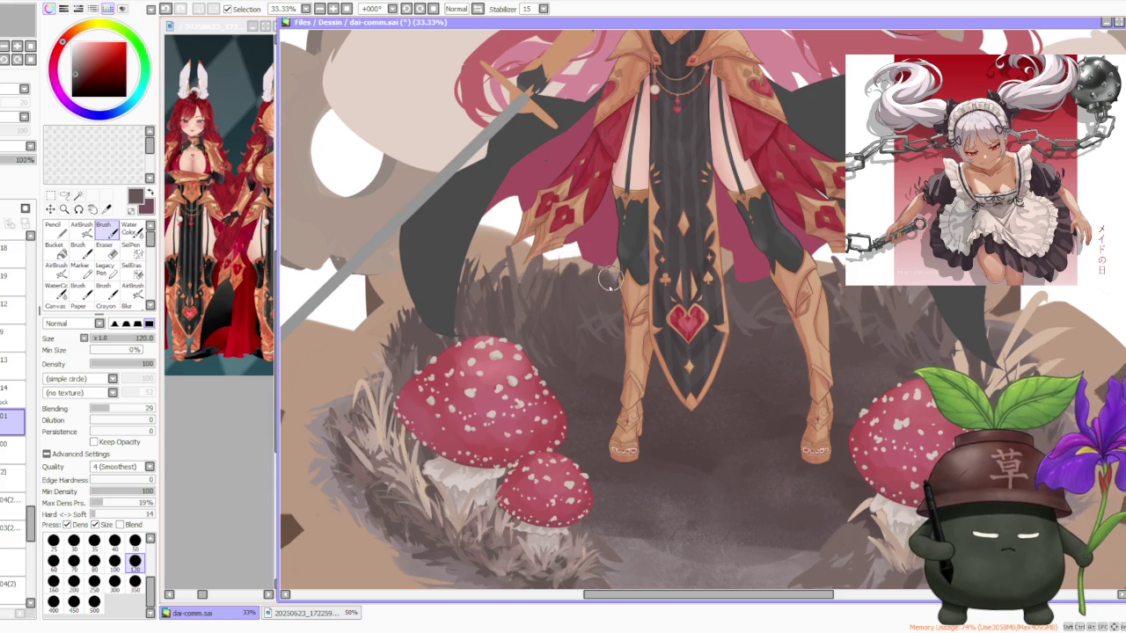
pyautogui.scroll(-2, 596, 304)
pyautogui.scroll(-1, 597, 304)
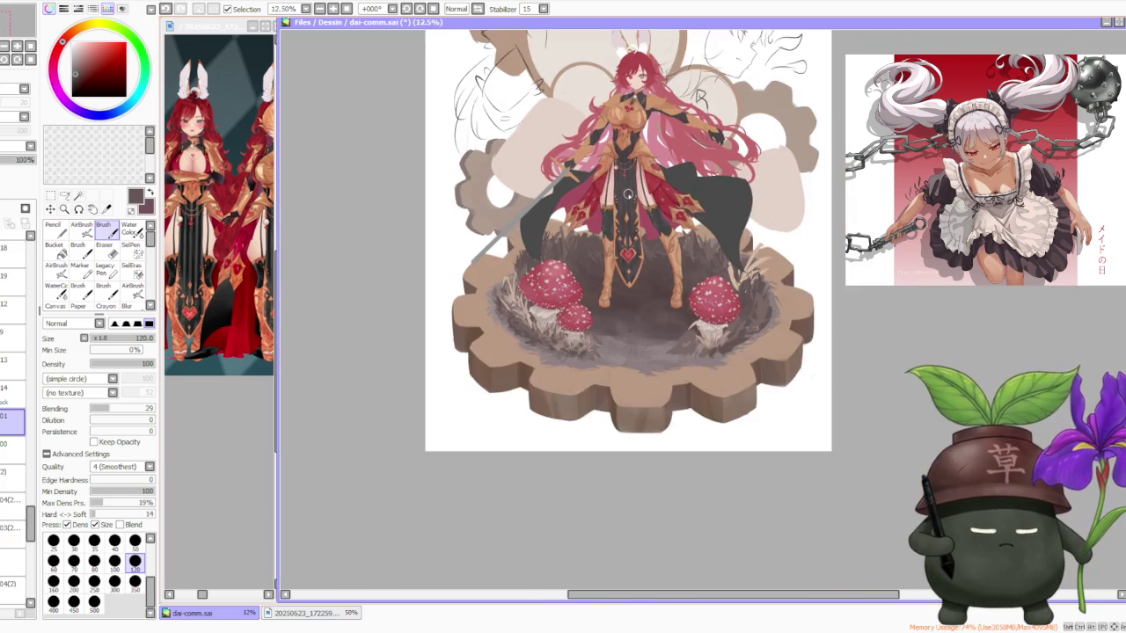
pyautogui.scroll(3, 512, 294)
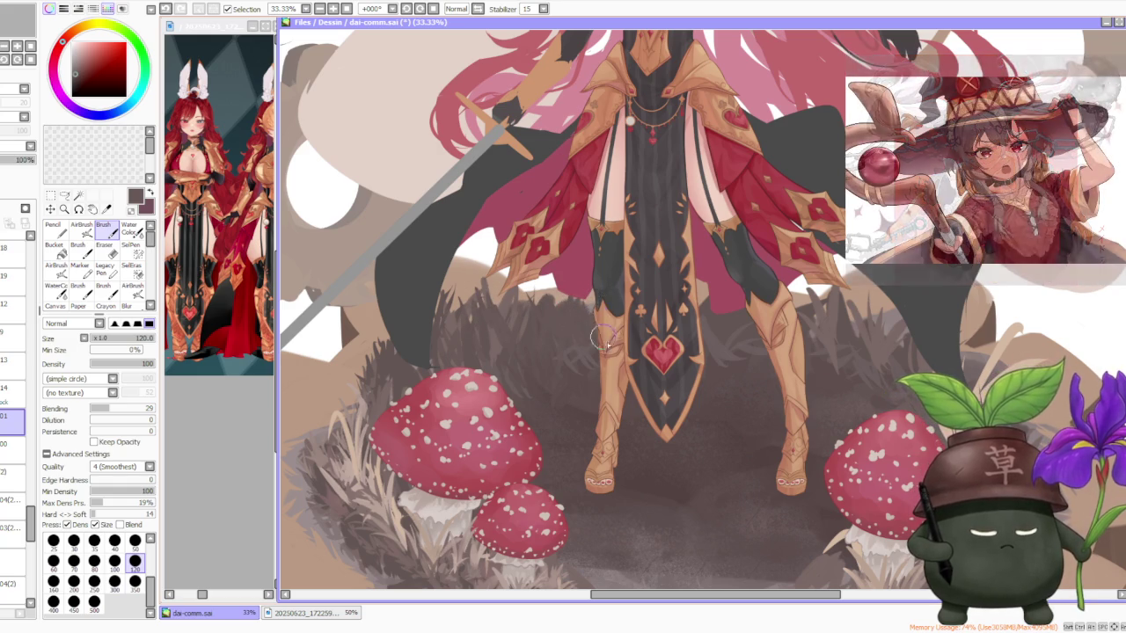
pyautogui.scroll(-3, 607, 273)
pyautogui.scroll(3, 607, 273)
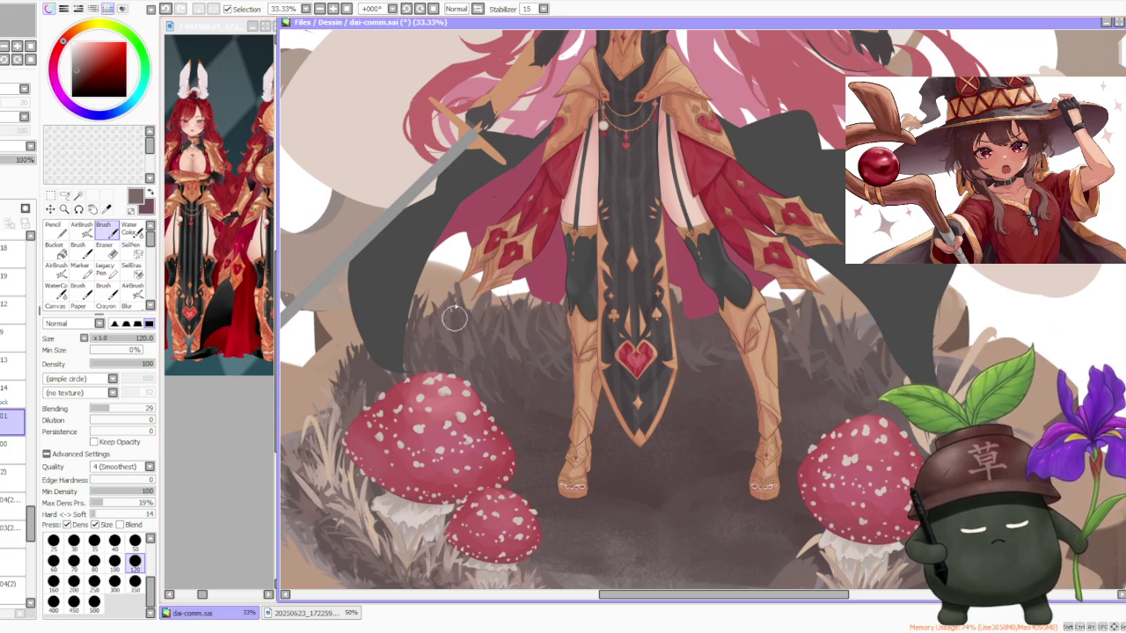
# Undo and redo the last grass stroke, then sample beige and darker grass shades.
pyautogui.scroll(-2, 457, 334)
pyautogui.scroll(-1, 453, 325)
pyautogui.scroll(1, 445, 303)
pyautogui.scroll(1, 438, 287)
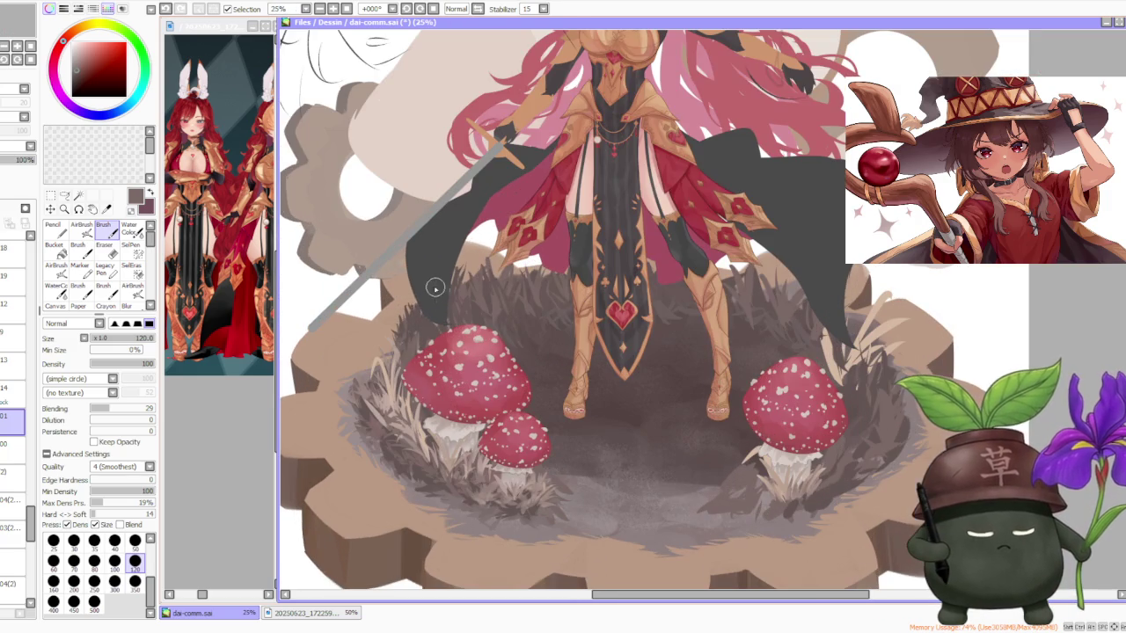
pyautogui.hotkey('ctrl', 'z')
pyautogui.hotkey('ctrl', 'y')
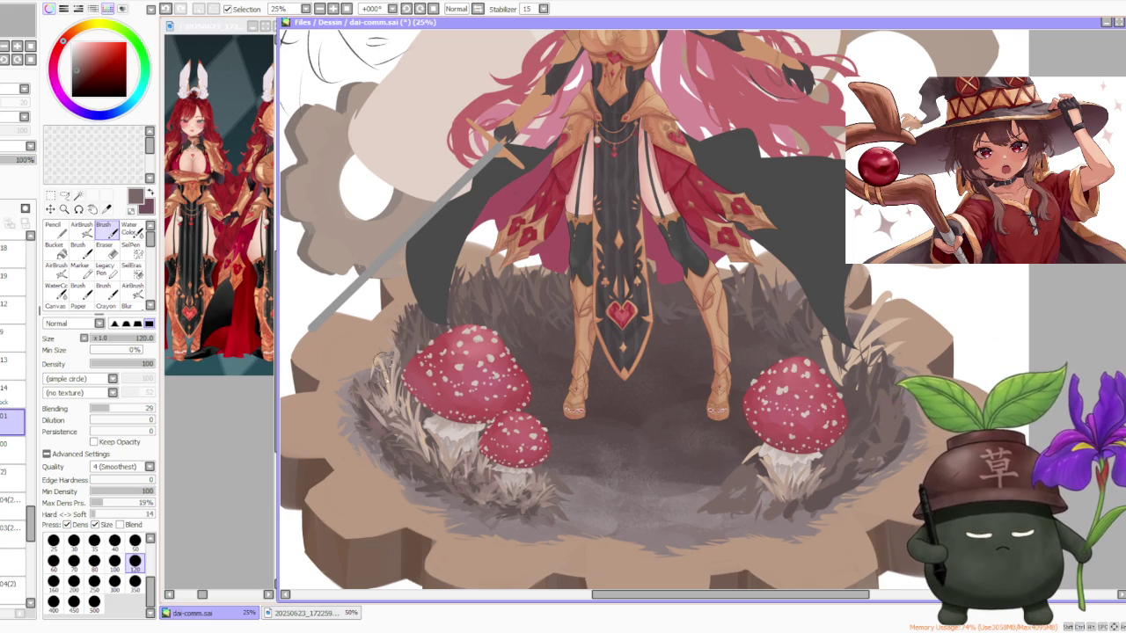
pyautogui.keyDown('alt'); pyautogui.click(387, 403); pyautogui.keyUp('alt')
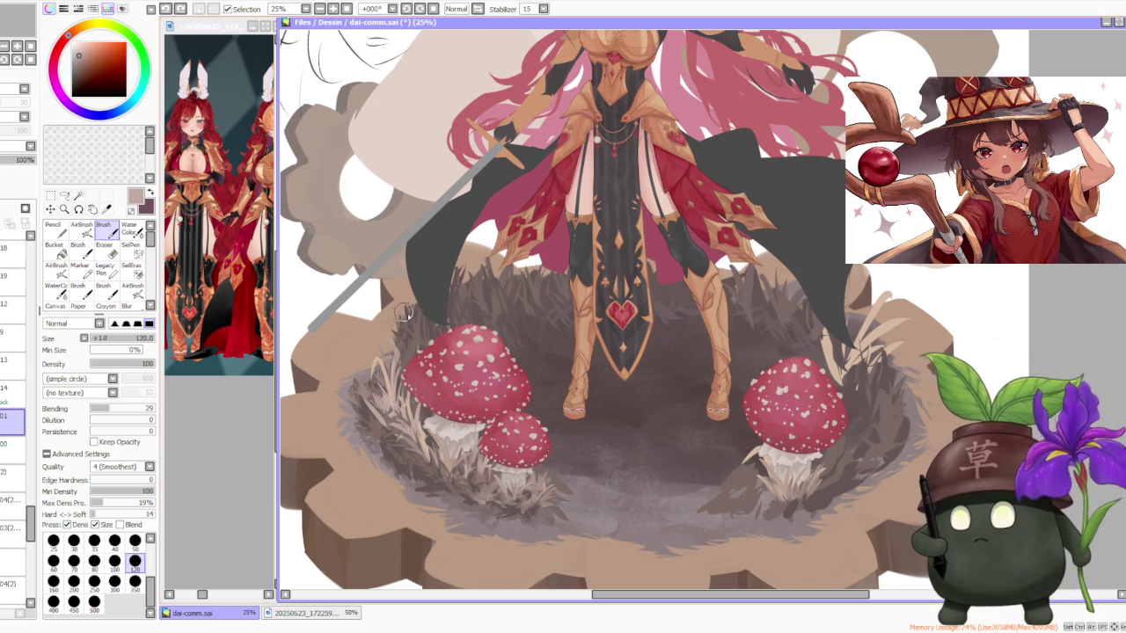
pyautogui.click(77, 56)
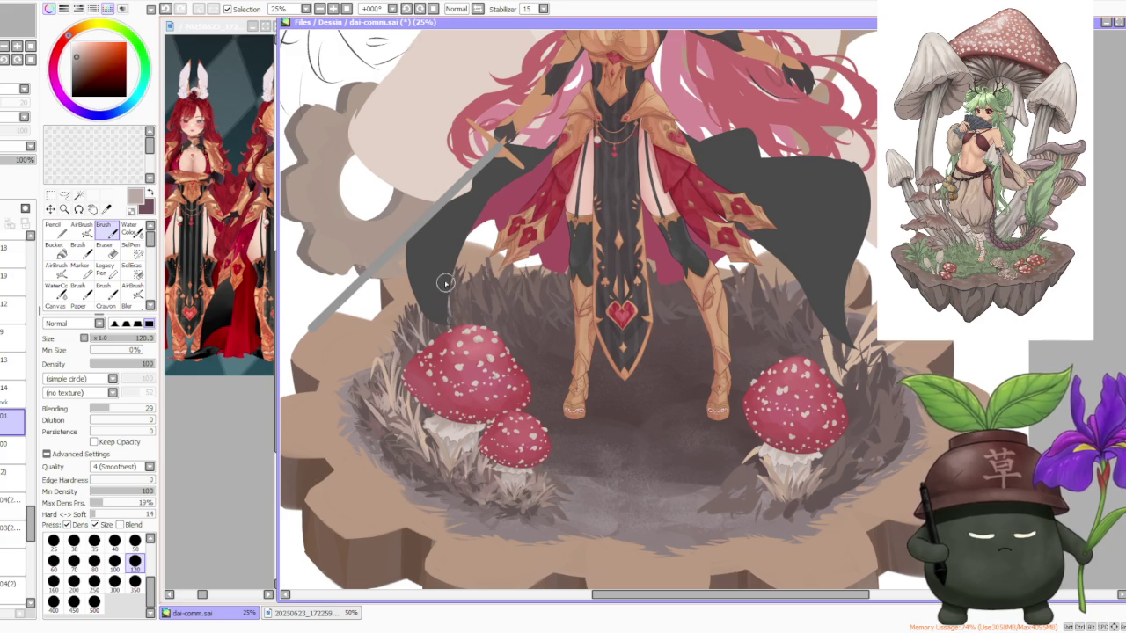
pyautogui.keyDown('alt'); pyautogui.click(477, 480); pyautogui.keyUp('alt')
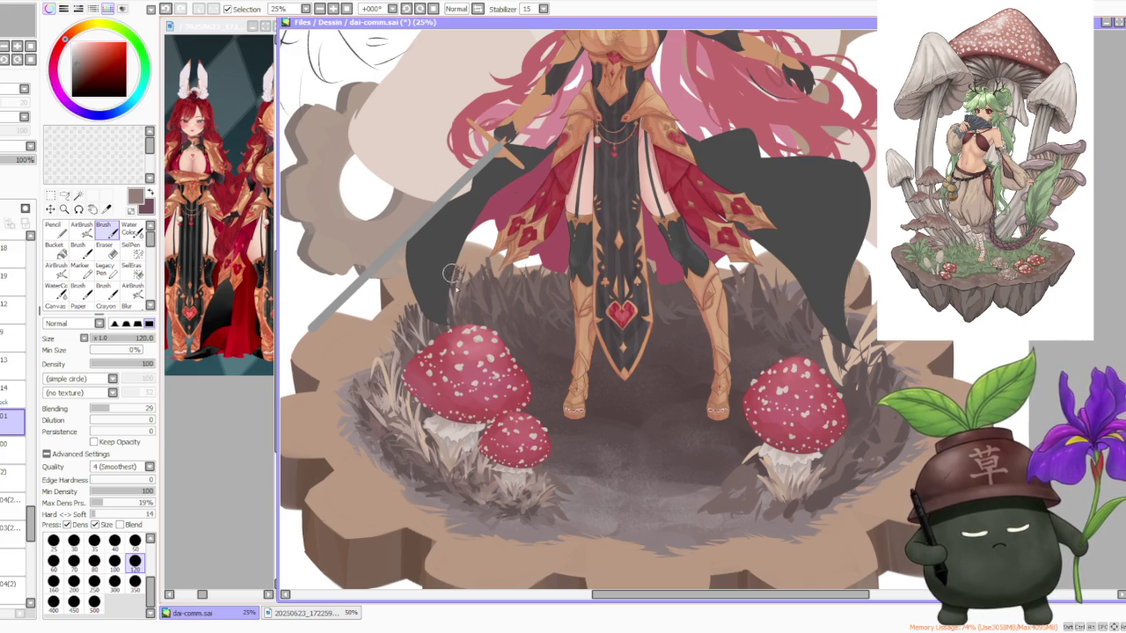
# Paint short grey-brown grass blades below the cloak and beside the left boot.
pyautogui.moveTo(479, 303); pyautogui.dragTo(462, 256)
pyautogui.moveTo(468, 303)
pyautogui.mouseDown()
pyautogui.moveTo(462, 275)
pyautogui.moveTo(487, 271)
pyautogui.mouseUp()
pyautogui.hotkey('ctrl', 'z')
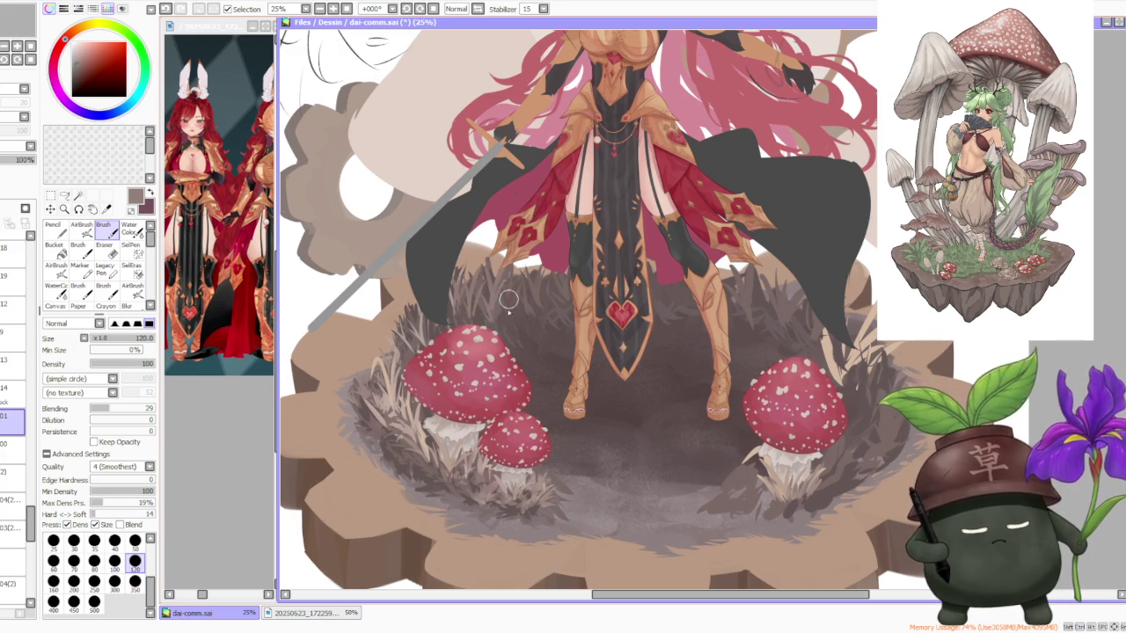
pyautogui.moveTo(510, 303); pyautogui.dragTo(522, 262)
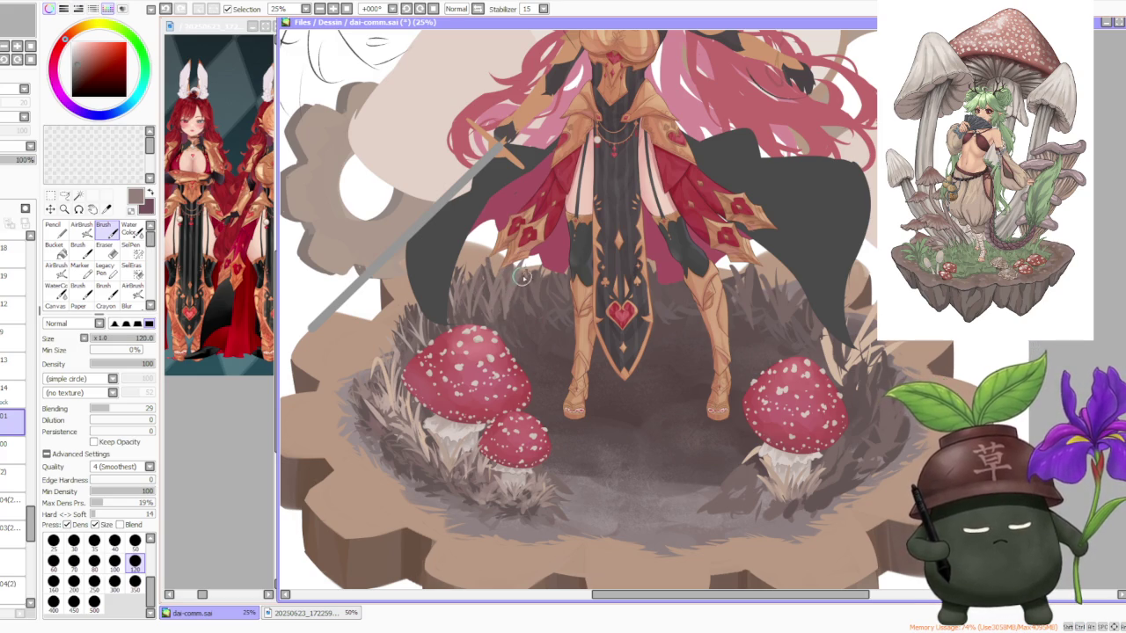
pyautogui.keyDown('alt'); pyautogui.click(516, 295); pyautogui.keyUp('alt')
pyautogui.moveTo(515, 312); pyautogui.dragTo(512, 288)
pyautogui.keyDown('alt'); pyautogui.click(509, 278); pyautogui.keyUp('alt')
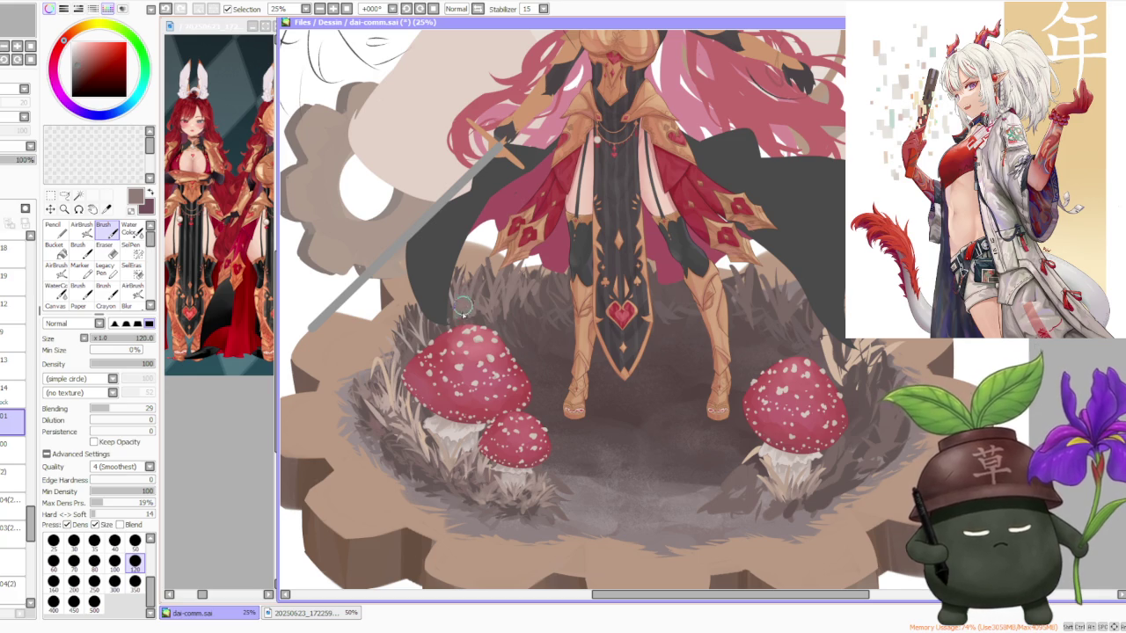
pyautogui.scroll(-1, 484, 312)
# Raise brush Blending to about 66 and paint a soft sampled-colour stroke into the grey grass.
pyautogui.scroll(1, 514, 315)
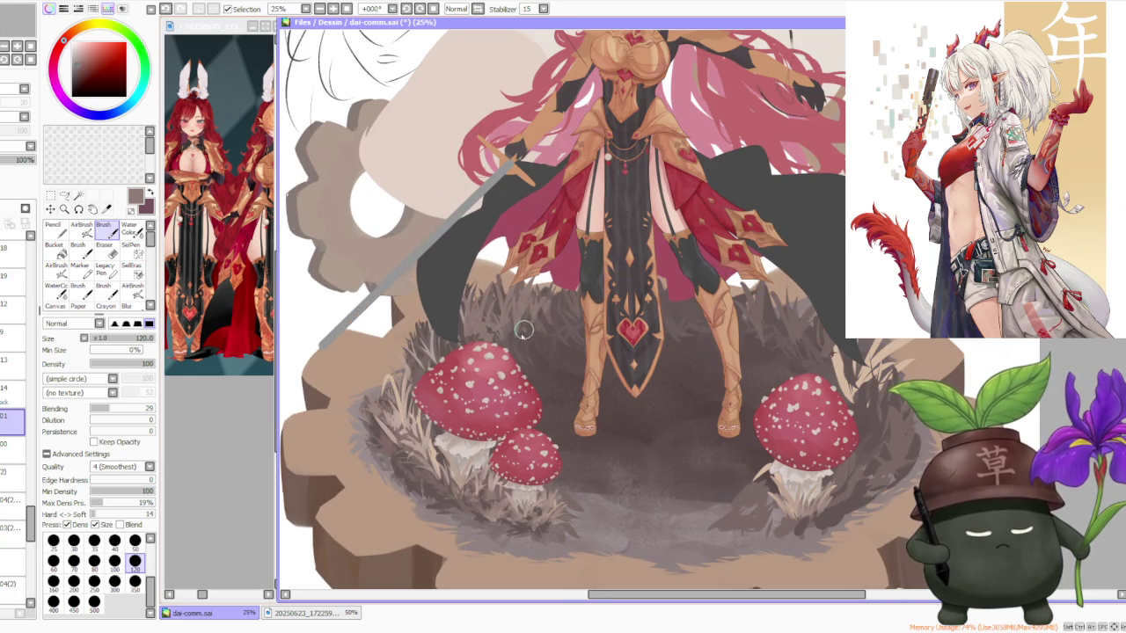
pyautogui.keyDown('alt'); pyautogui.click(534, 323); pyautogui.keyUp('alt')
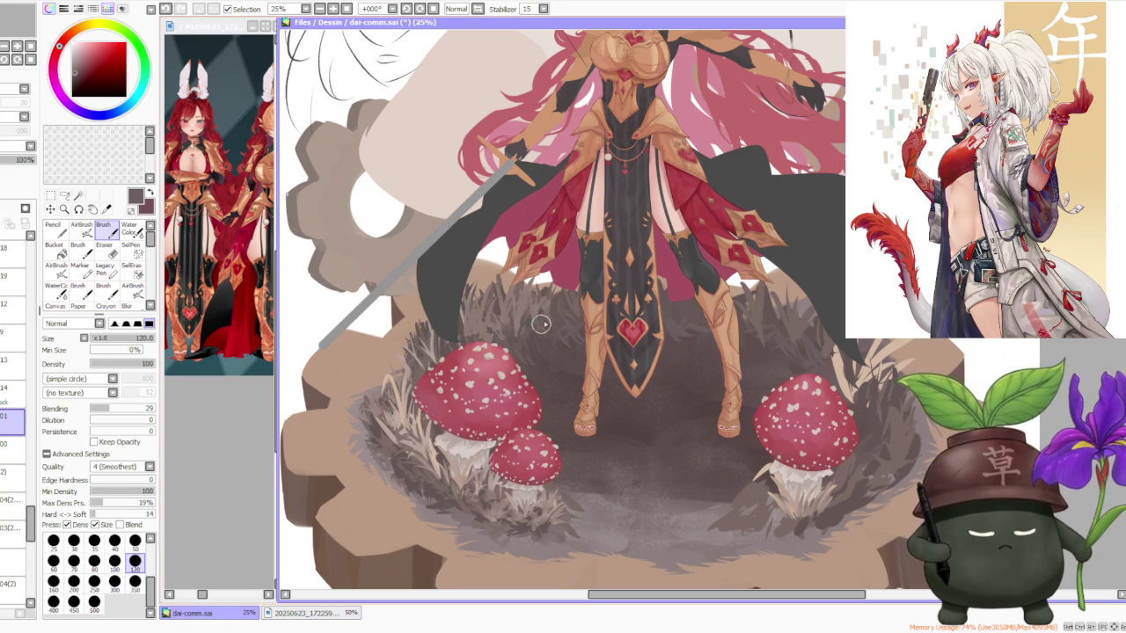
pyautogui.keyDown('alt'); pyautogui.click(548, 291); pyautogui.keyUp('alt')
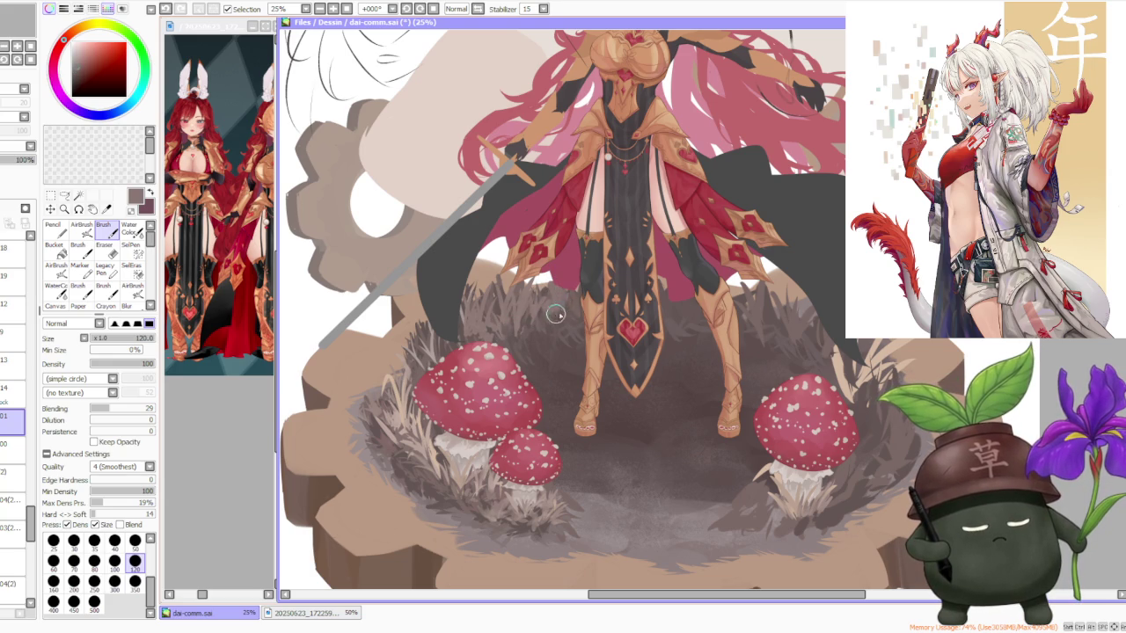
pyautogui.keyDown('alt'); pyautogui.click(467, 310); pyautogui.keyUp('alt')
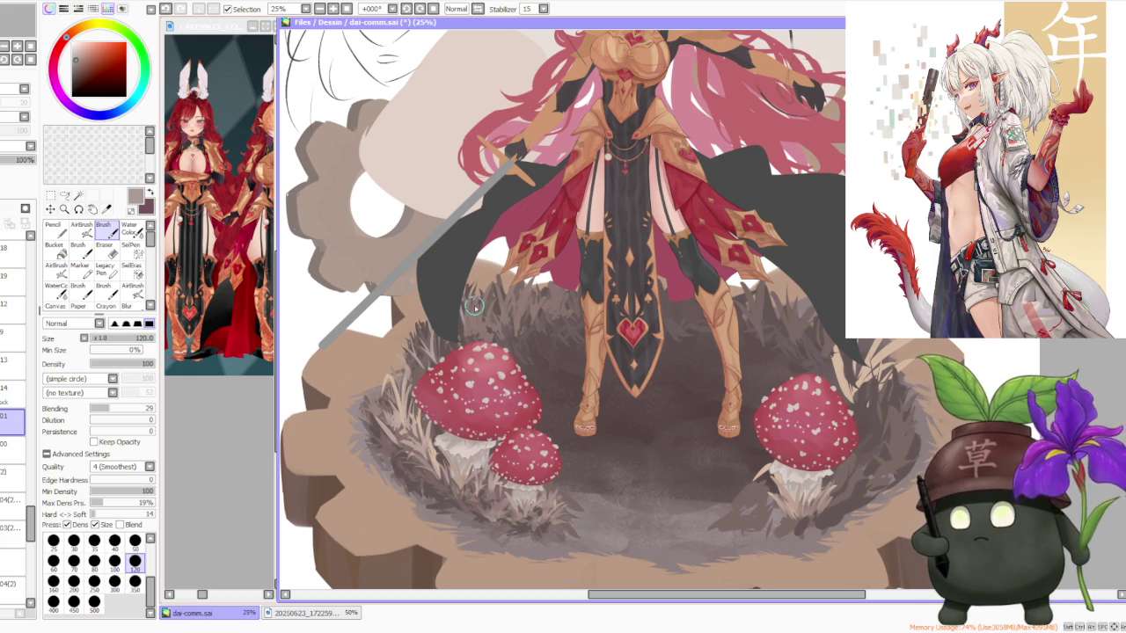
pyautogui.click(130, 410)
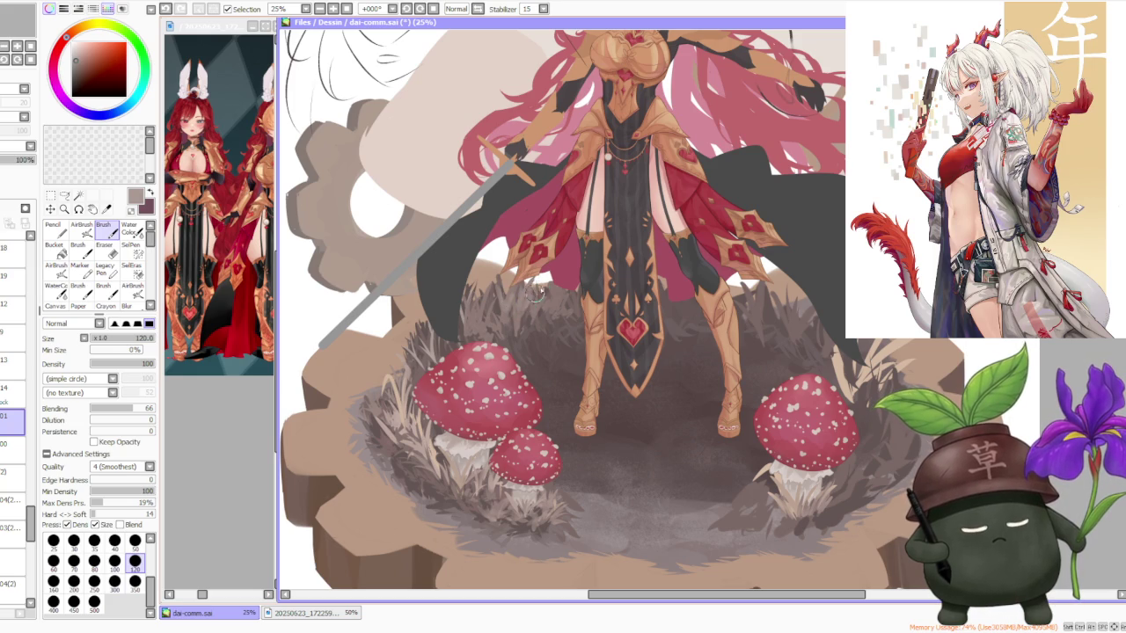
pyautogui.moveTo(536, 299); pyautogui.dragTo(526, 291)
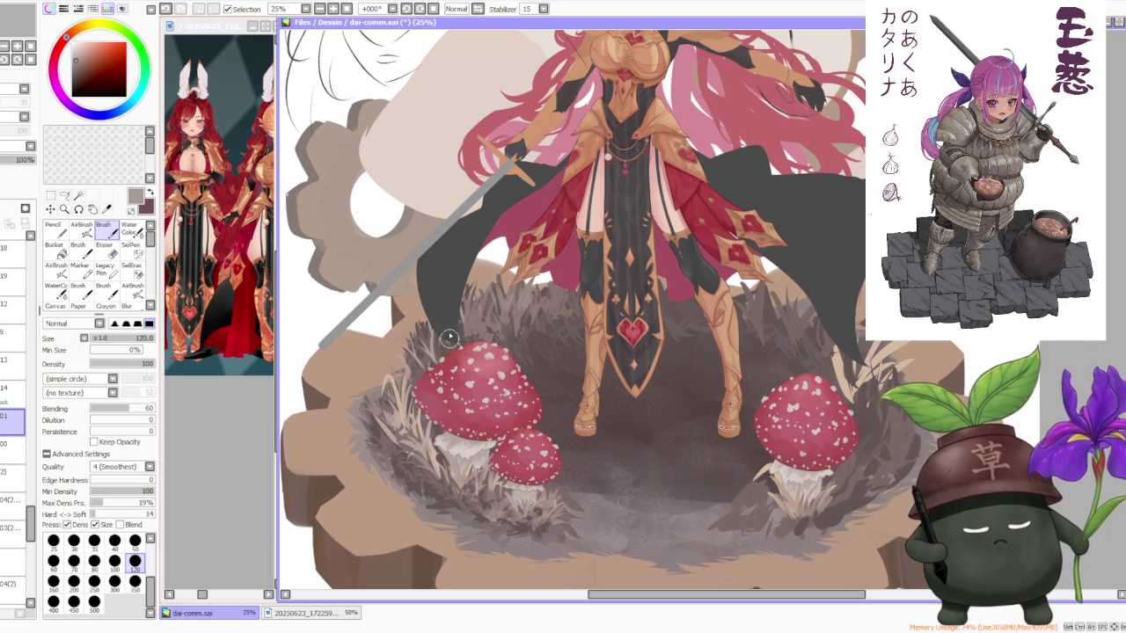
pyautogui.keyDown('alt'); pyautogui.click(397, 420); pyautogui.keyUp('alt')
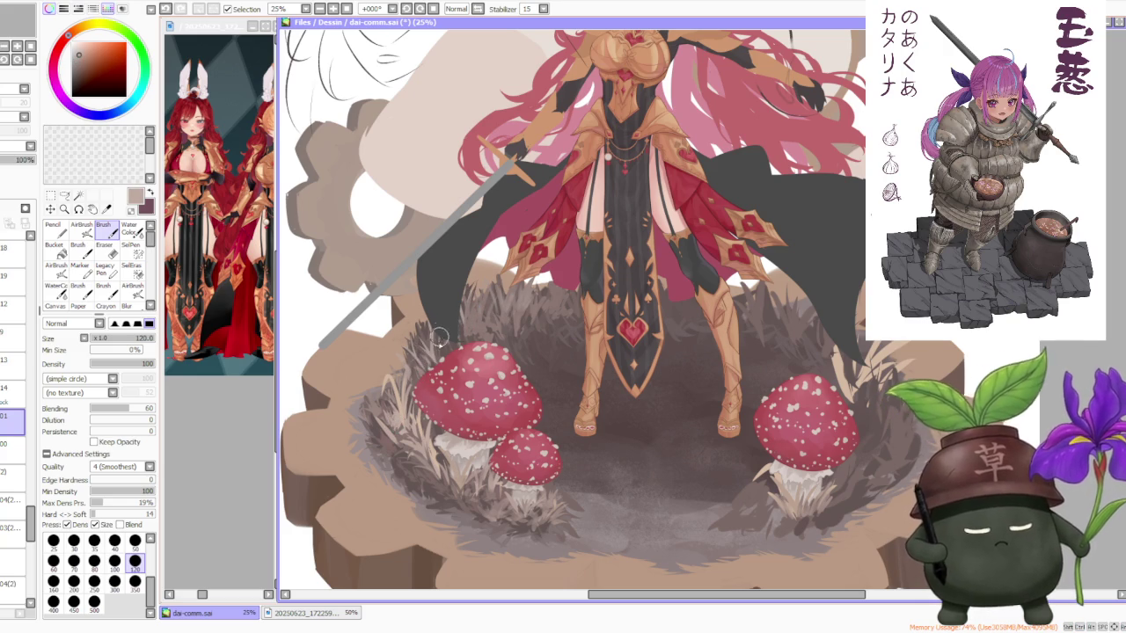
pyautogui.press('-')
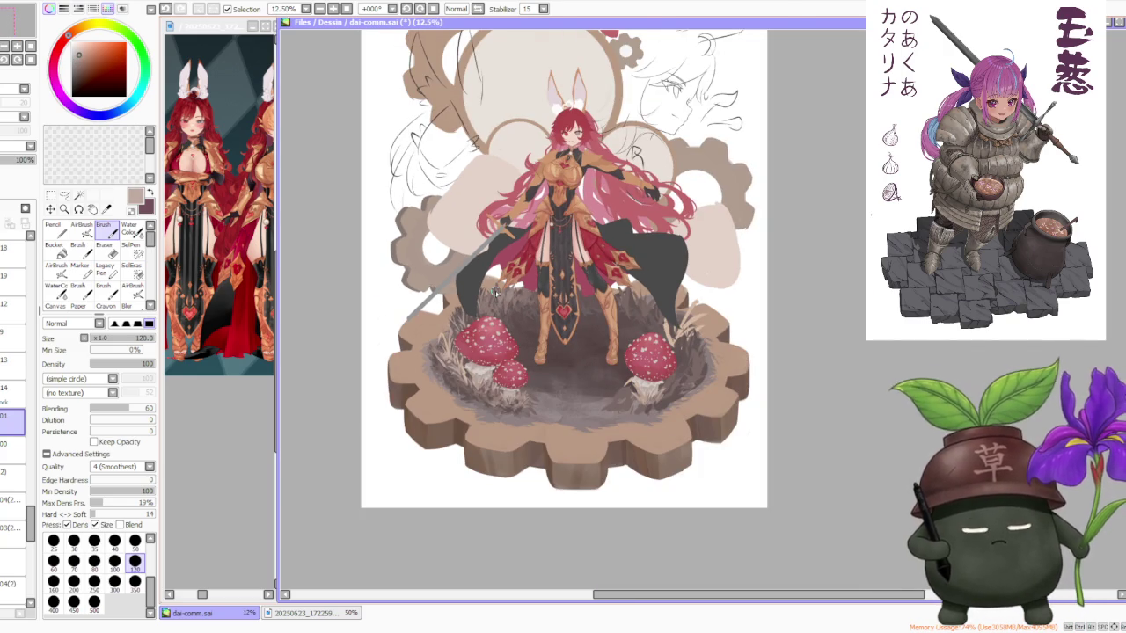
# Sample a reddish tan and paint a grass stroke beside the mushrooms.
pyautogui.scroll(1, 440, 323)
pyautogui.scroll(1, 451, 343)
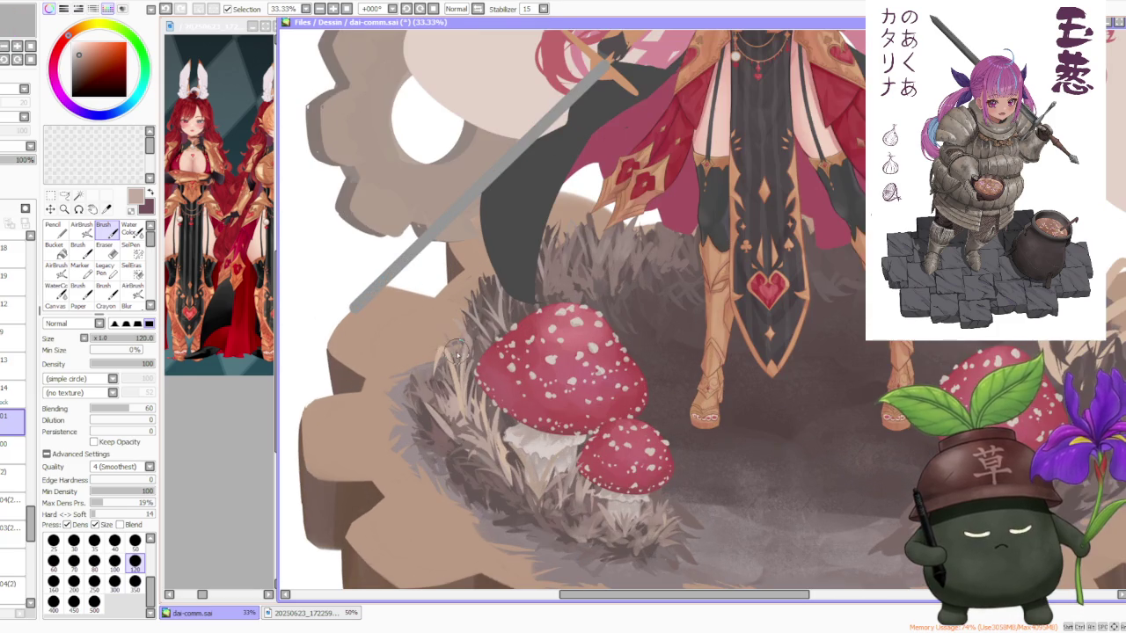
pyautogui.keyDown('alt'); pyautogui.click(445, 341); pyautogui.keyUp('alt')
pyautogui.keyDown('alt'); pyautogui.click(444, 336); pyautogui.keyUp('alt')
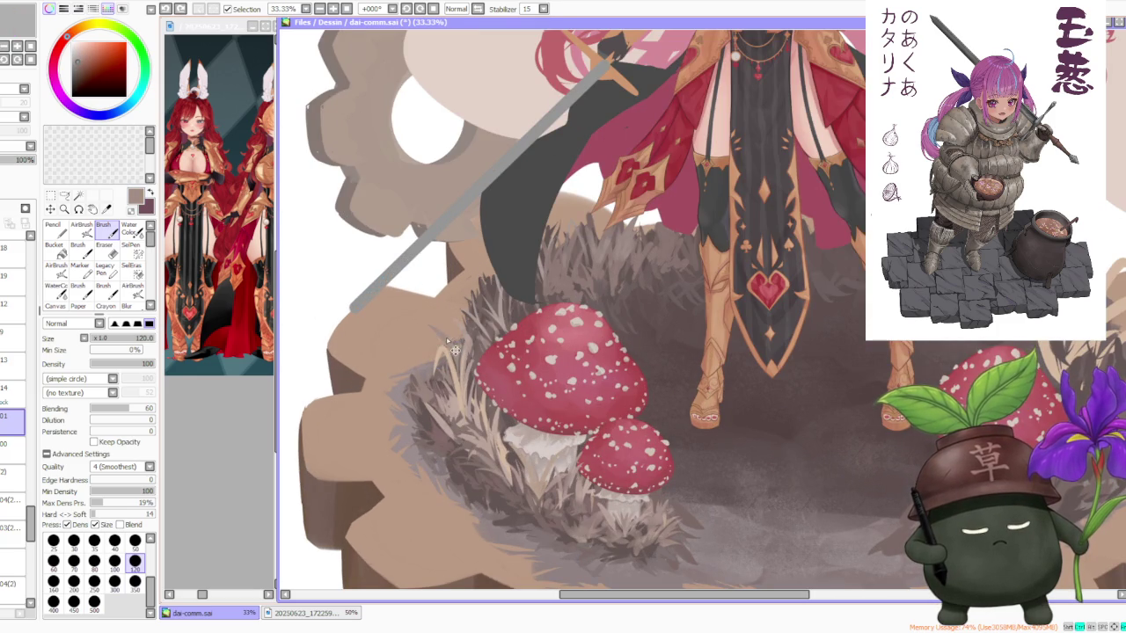
pyautogui.moveTo(455, 347)
pyautogui.mouseDown()
pyautogui.moveTo(447, 309)
pyautogui.moveTo(421, 351)
pyautogui.mouseUp()
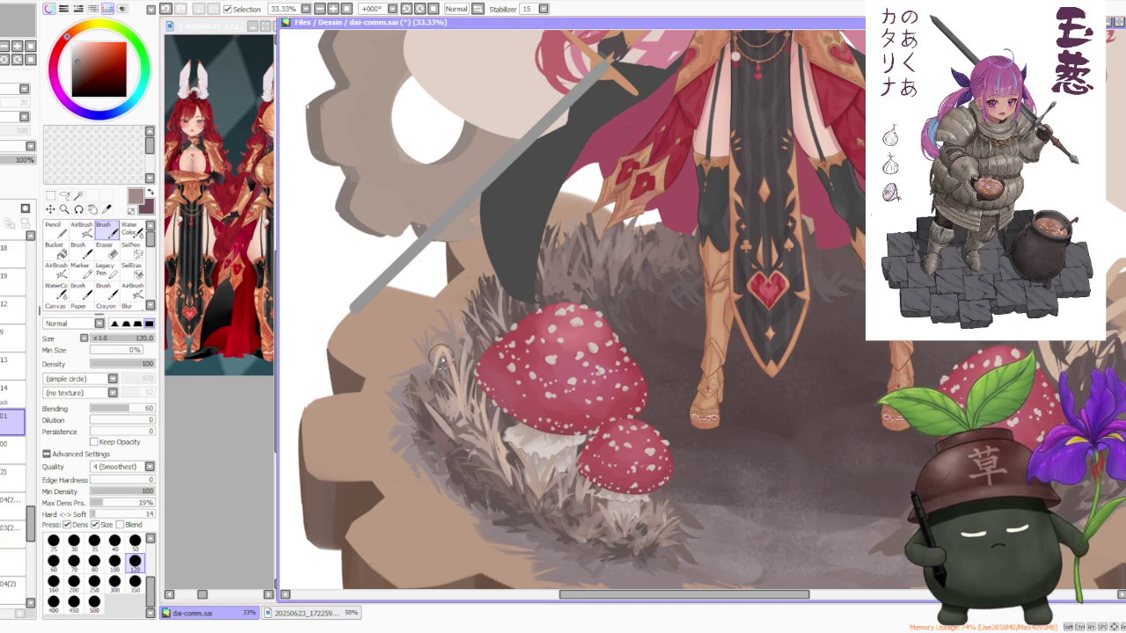
pyautogui.scroll(-1, 494, 268)
pyautogui.scroll(1, 450, 310)
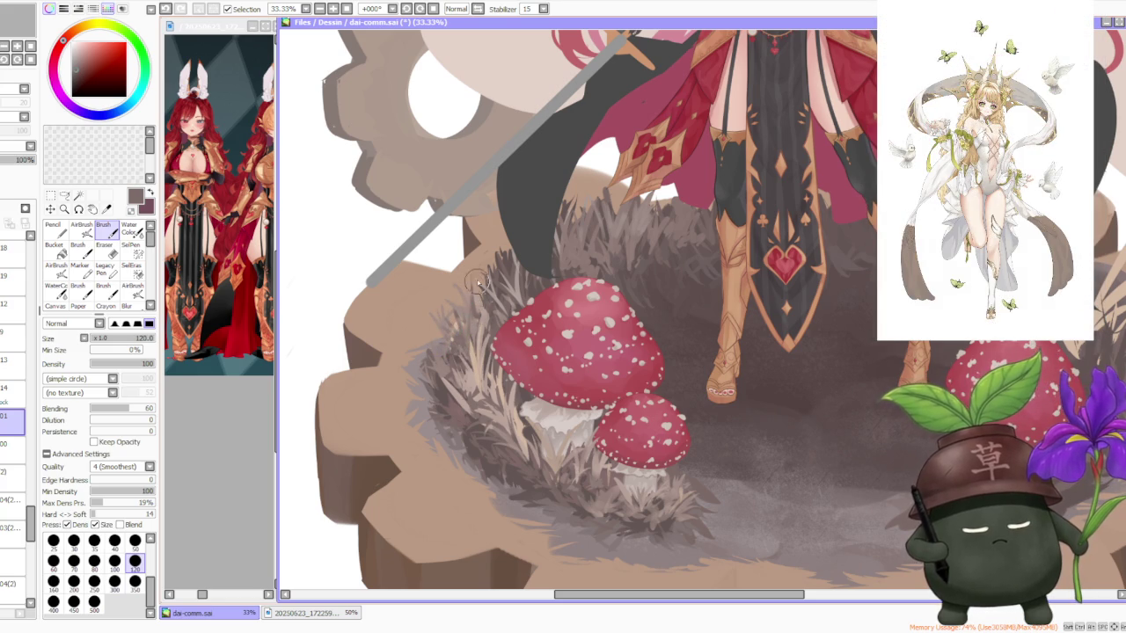
pyautogui.scroll(-4, 471, 278)
pyautogui.scroll(3, 676, 169)
pyautogui.scroll(1, 539, 319)
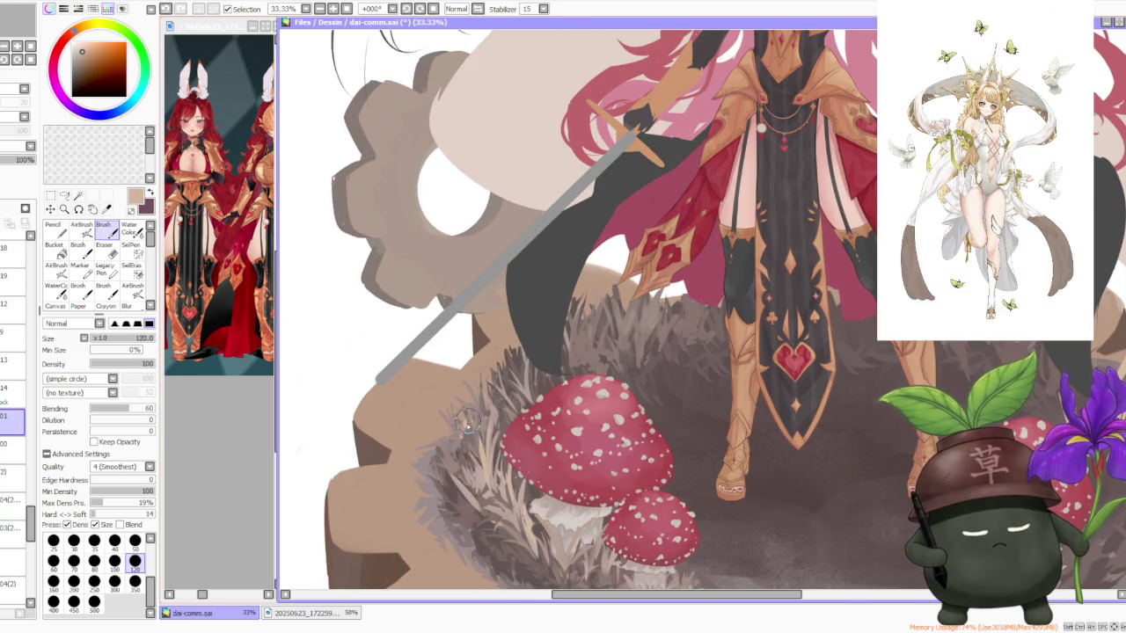
# Set brush Blending to 0 and undo the last small stroke.
pyautogui.click(92, 409)
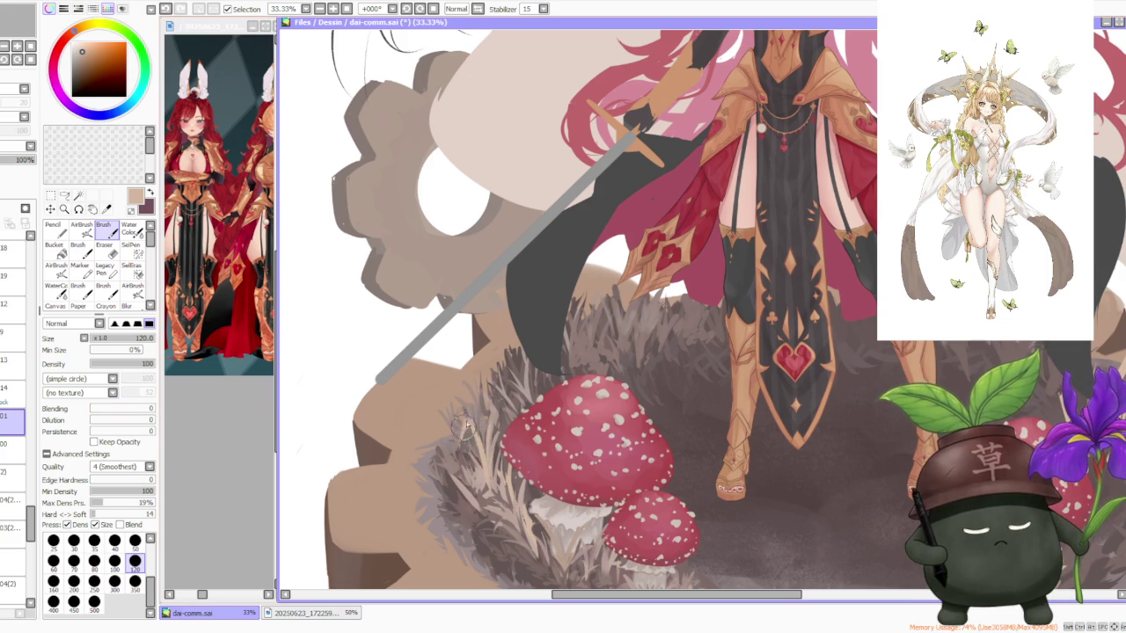
pyautogui.hotkey('ctrl', 'z')
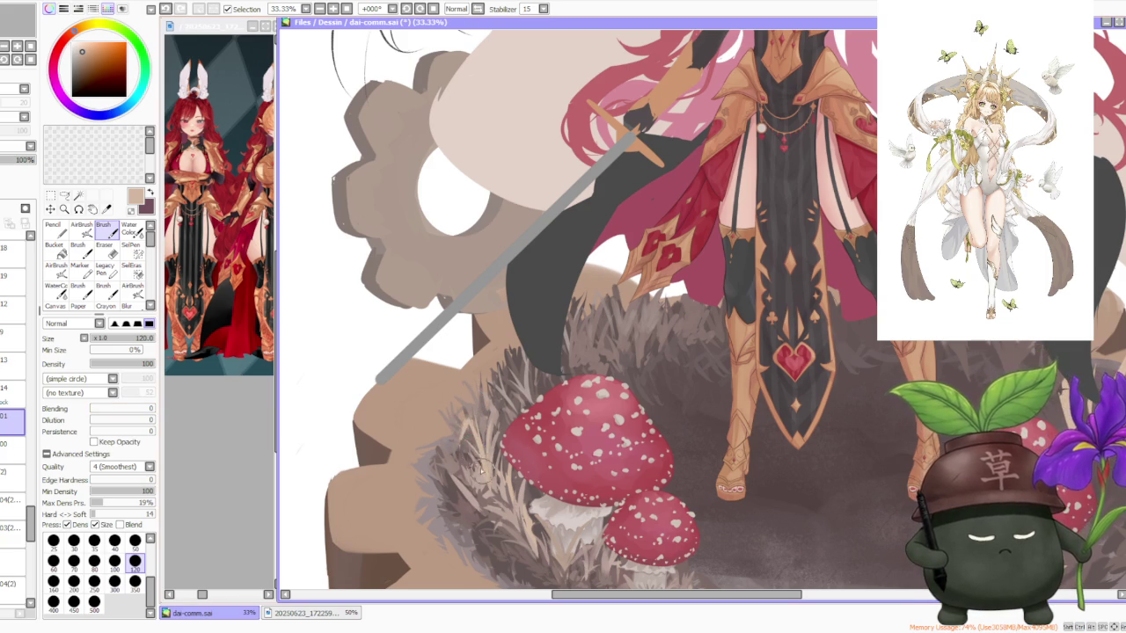
pyautogui.scroll(-1, 482, 471)
pyautogui.scroll(1, 464, 428)
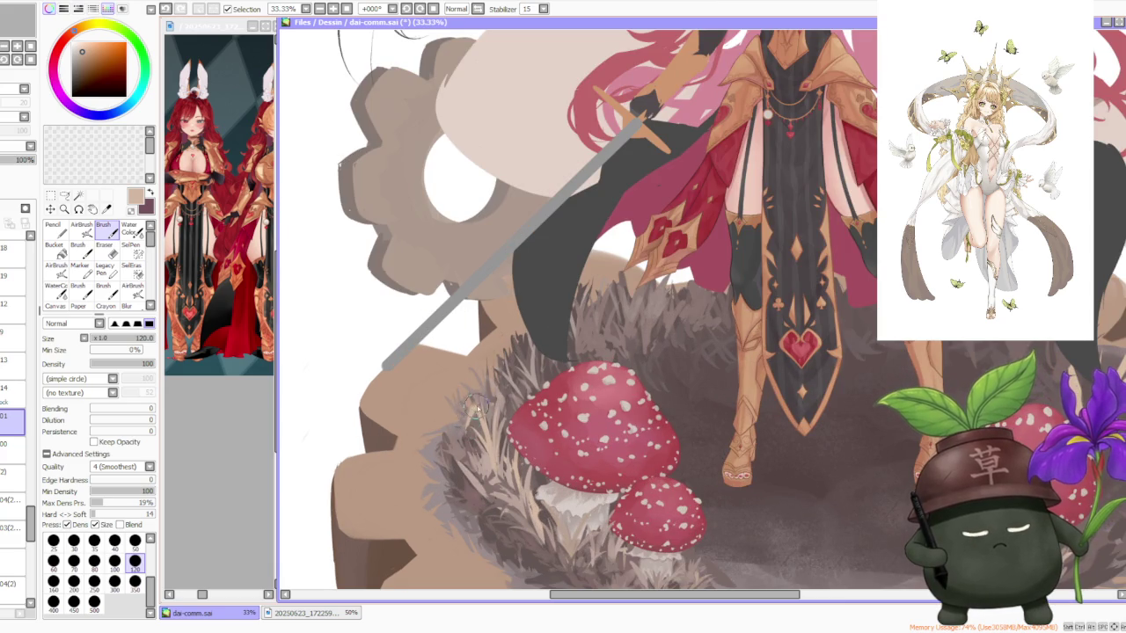
pyautogui.scroll(-2, 518, 390)
pyautogui.scroll(-1, 518, 390)
pyautogui.scroll(-1, 616, 335)
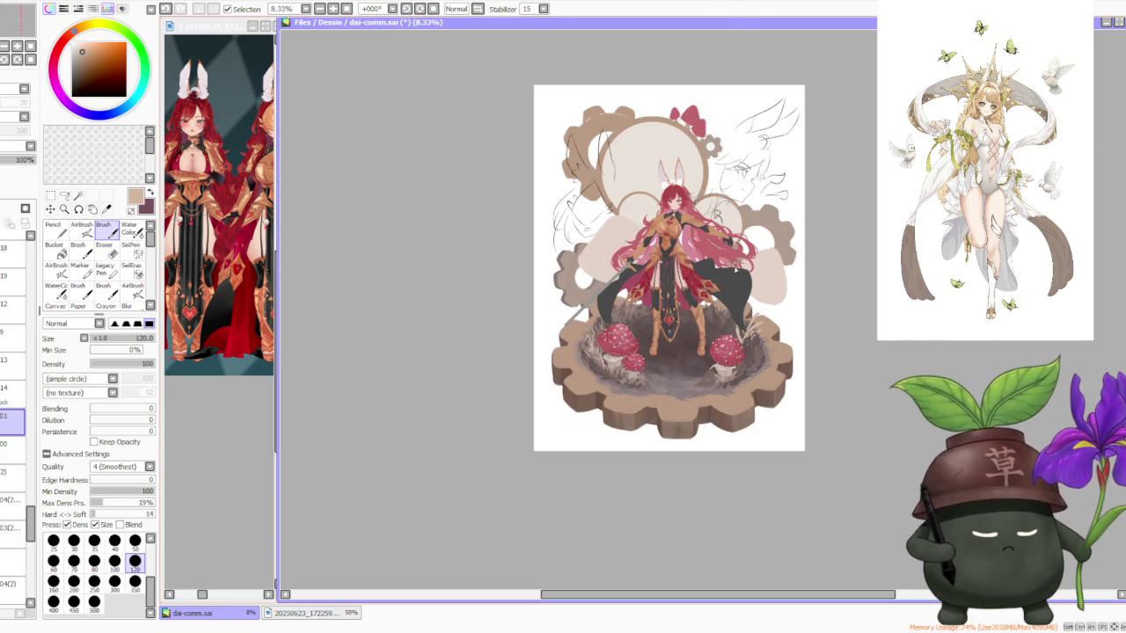
pyautogui.scroll(1, 734, 277)
pyautogui.scroll(1, 733, 276)
pyautogui.scroll(2, 546, 329)
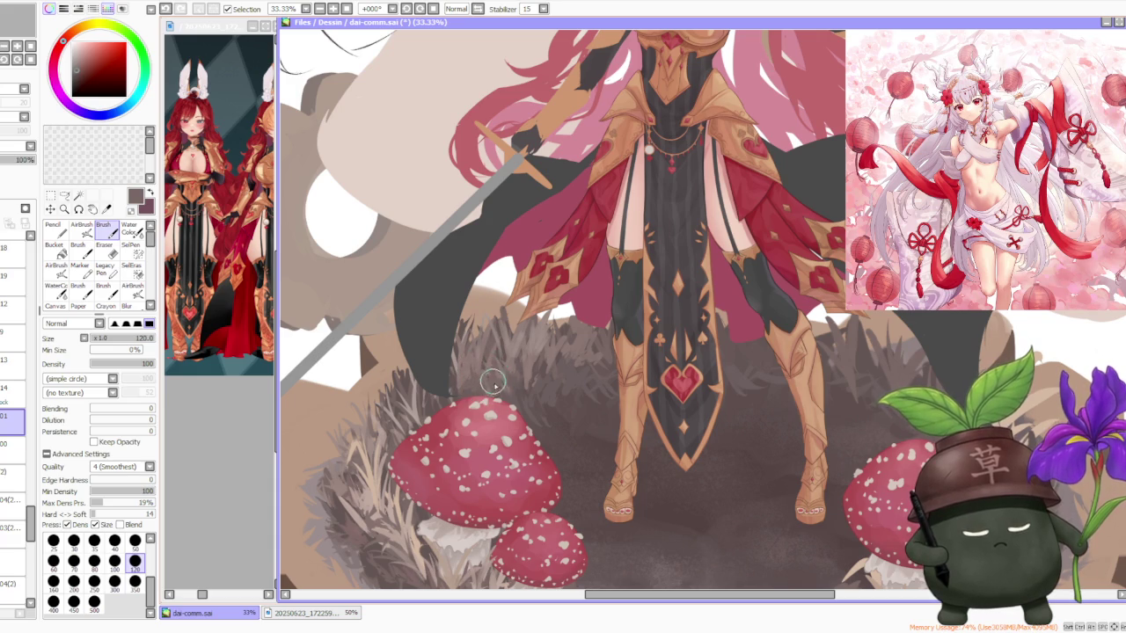
pyautogui.scroll(-1, 571, 352)
pyautogui.scroll(-1, 616, 334)
pyautogui.scroll(-1, 675, 326)
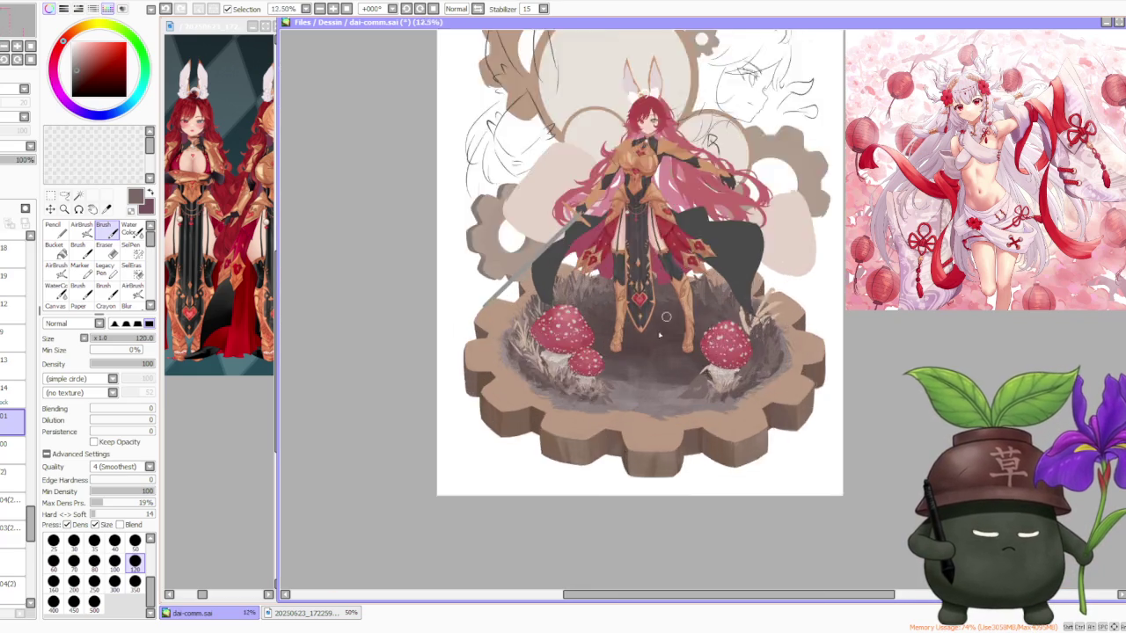
pyautogui.scroll(3, 675, 327)
pyautogui.scroll(-1, 656, 336)
pyautogui.scroll(-1, 669, 299)
pyautogui.scroll(2, 676, 292)
pyautogui.scroll(1, 522, 385)
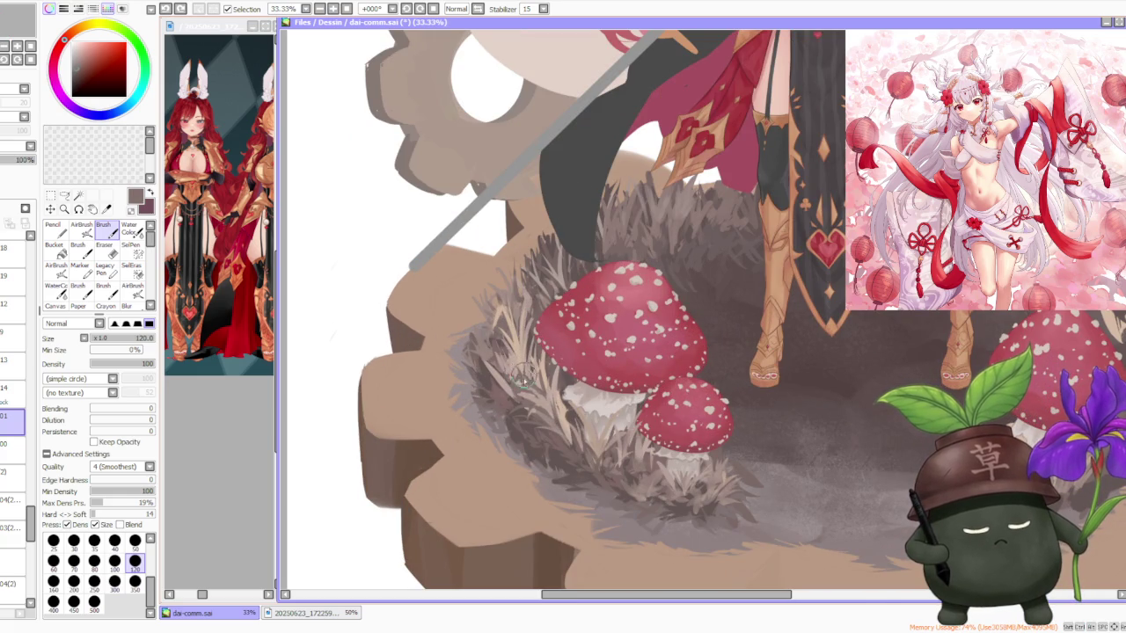
# Paint two thin light beige grass blades at the base of the large left mushroom.
pyautogui.keyDown('alt'); pyautogui.click(521, 379); pyautogui.keyUp('alt')
pyautogui.moveTo(519, 396); pyautogui.dragTo(533, 359)
pyautogui.scroll(-3, 510, 377)
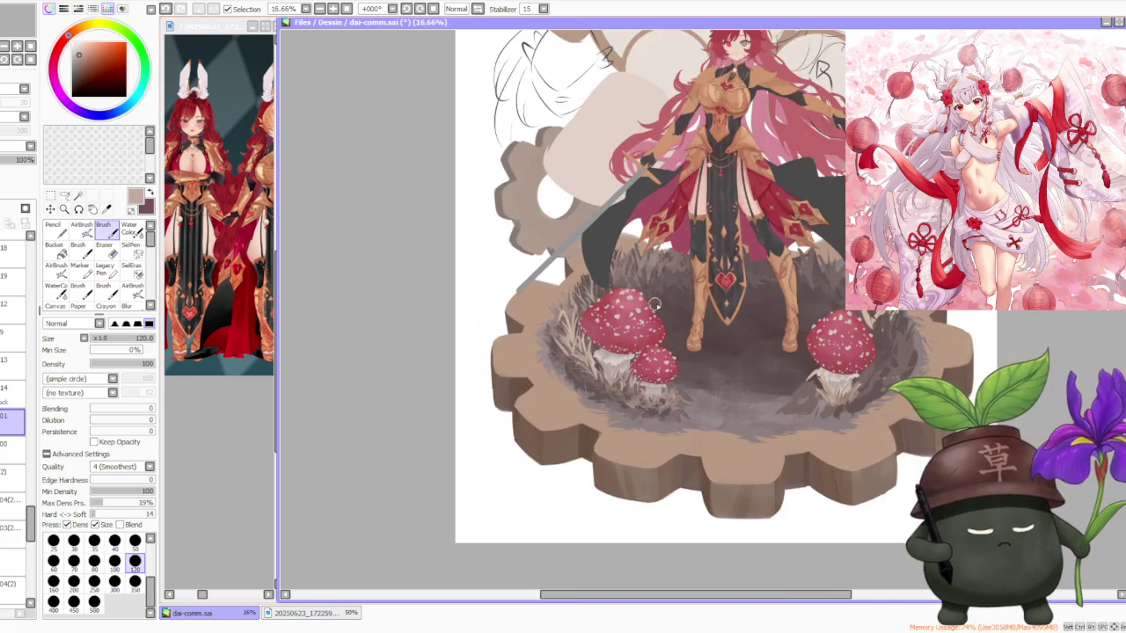
pyautogui.scroll(3, 559, 382)
pyautogui.keyDown('alt'); pyautogui.click(558, 347); pyautogui.keyUp('alt')
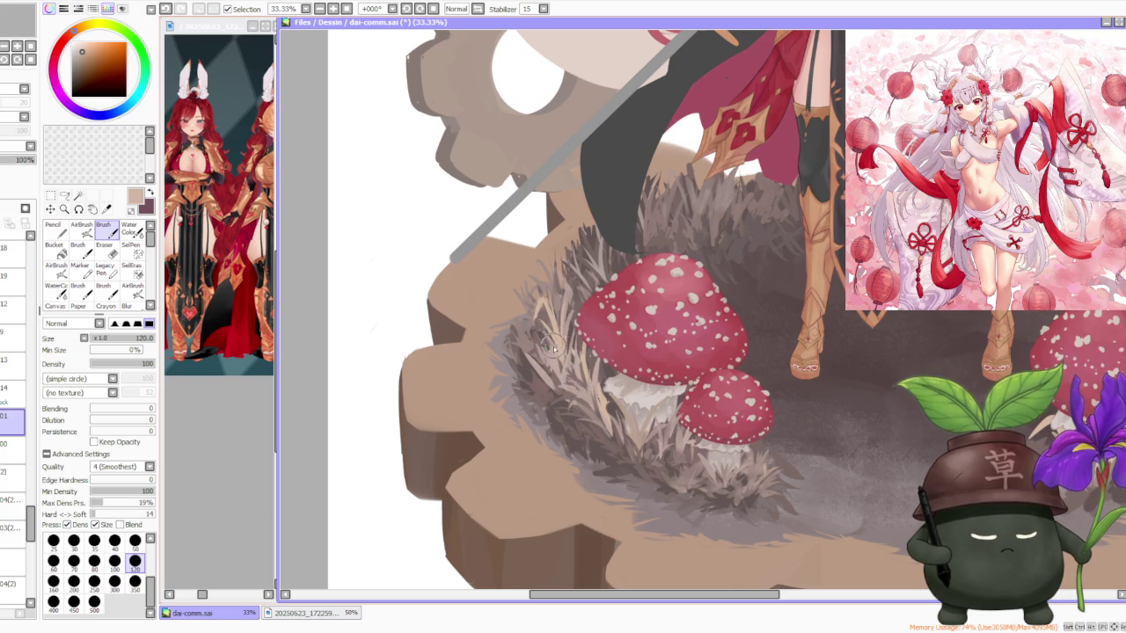
pyautogui.moveTo(560, 379); pyautogui.dragTo(537, 344)
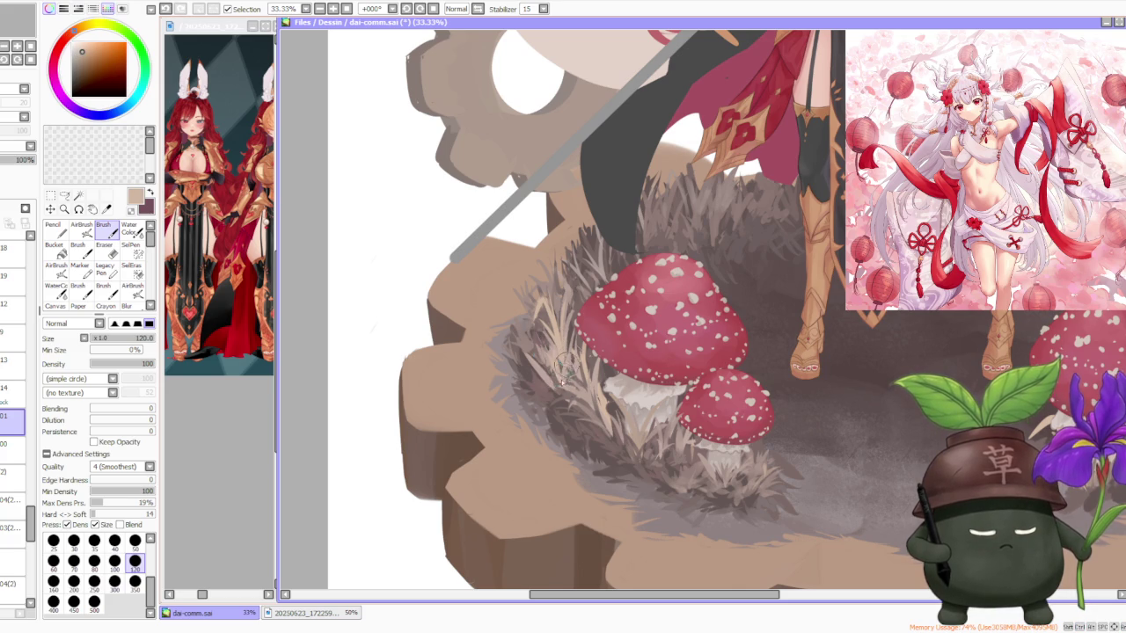
pyautogui.scroll(-3, 570, 356)
pyautogui.scroll(-1, 778, 270)
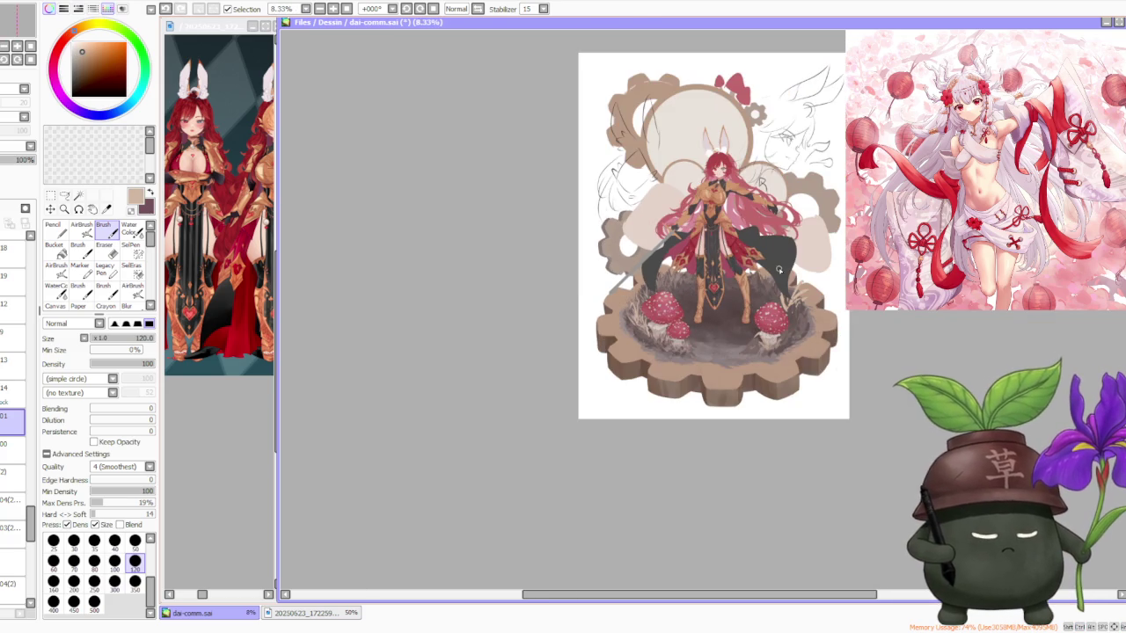
pyautogui.scroll(1, 786, 235)
pyautogui.scroll(1, 781, 238)
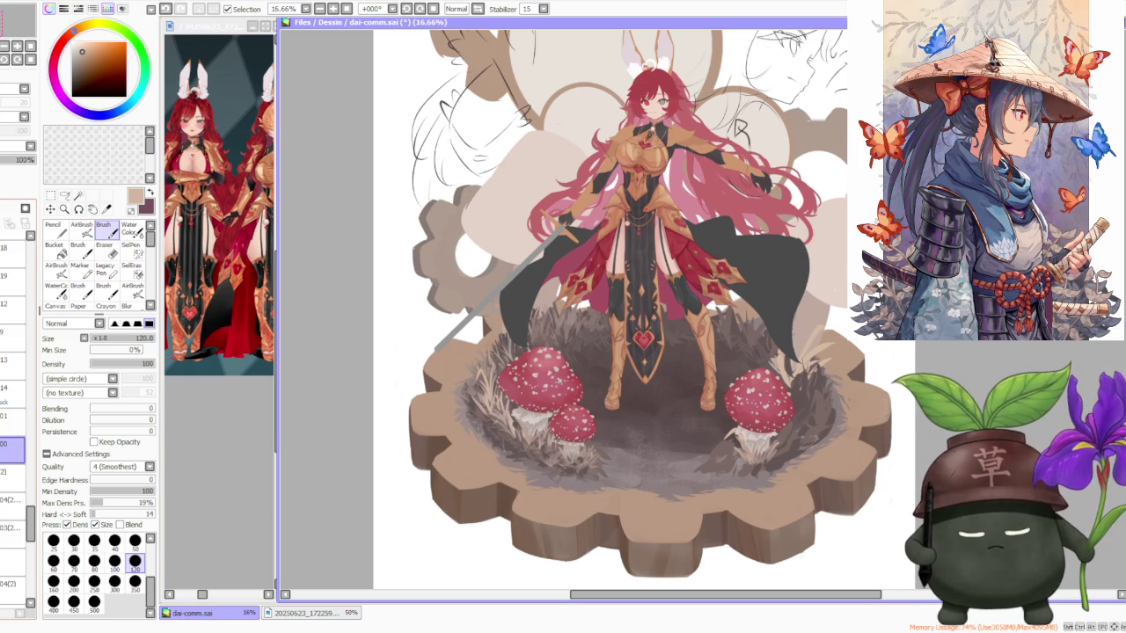
pyautogui.moveTo(14, 443); pyautogui.dragTo(13, 417)
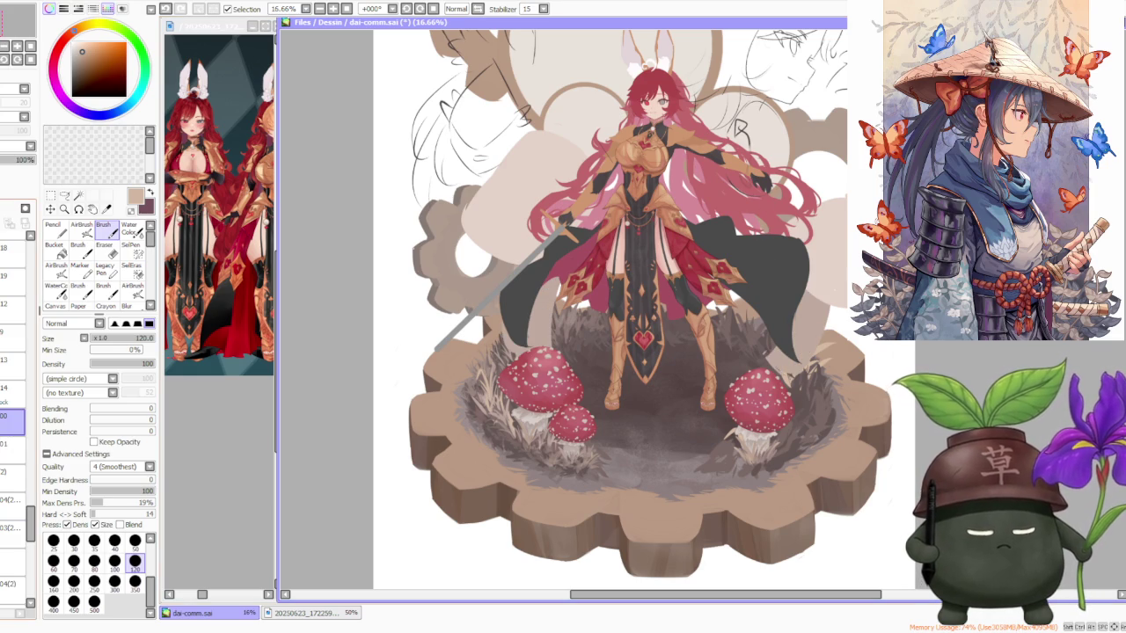
# Rectangle-select the left mushroom area and rotate-nudge it slightly right and up, committing the transform.
pyautogui.click(50, 196)
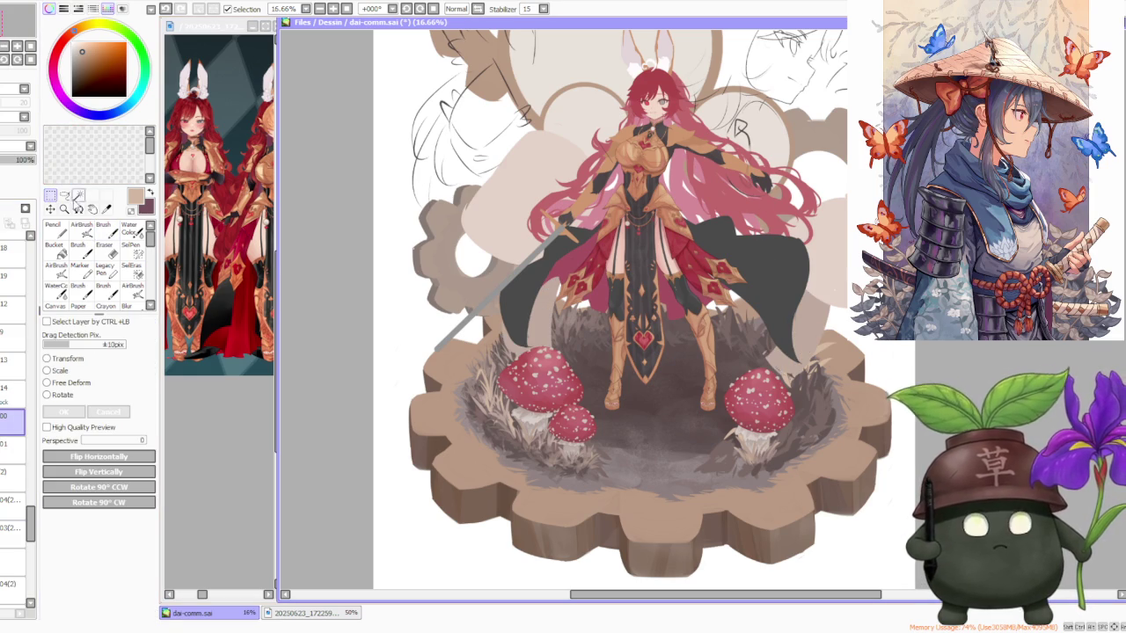
pyautogui.moveTo(453, 188); pyautogui.dragTo(596, 386)
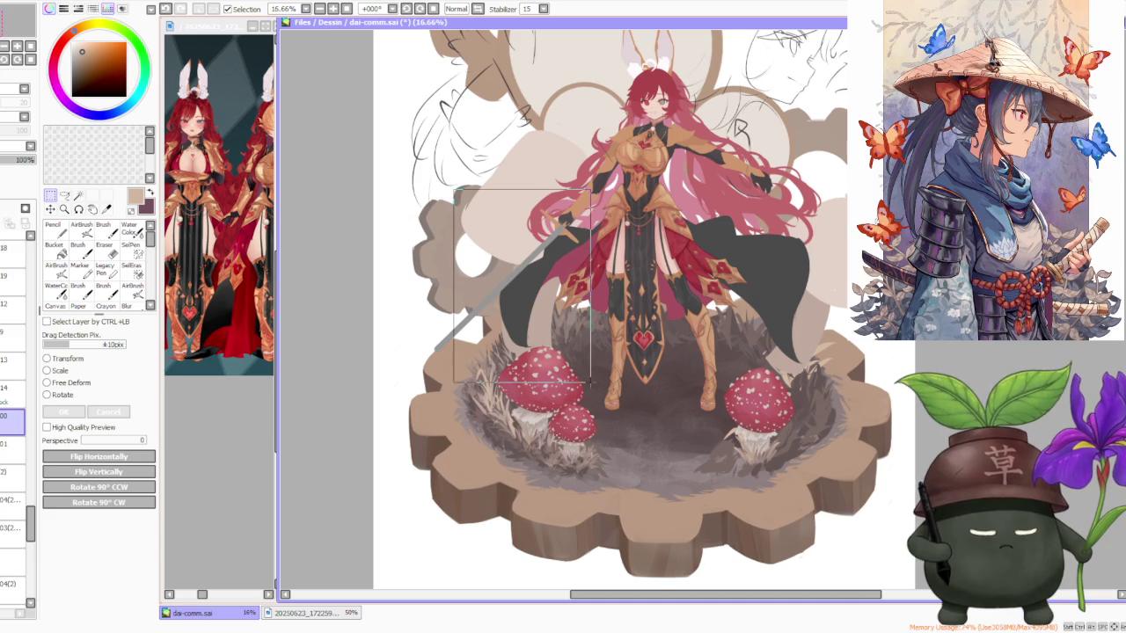
pyautogui.click(121, 475)
pyautogui.click(64, 398)
pyautogui.click(64, 398)
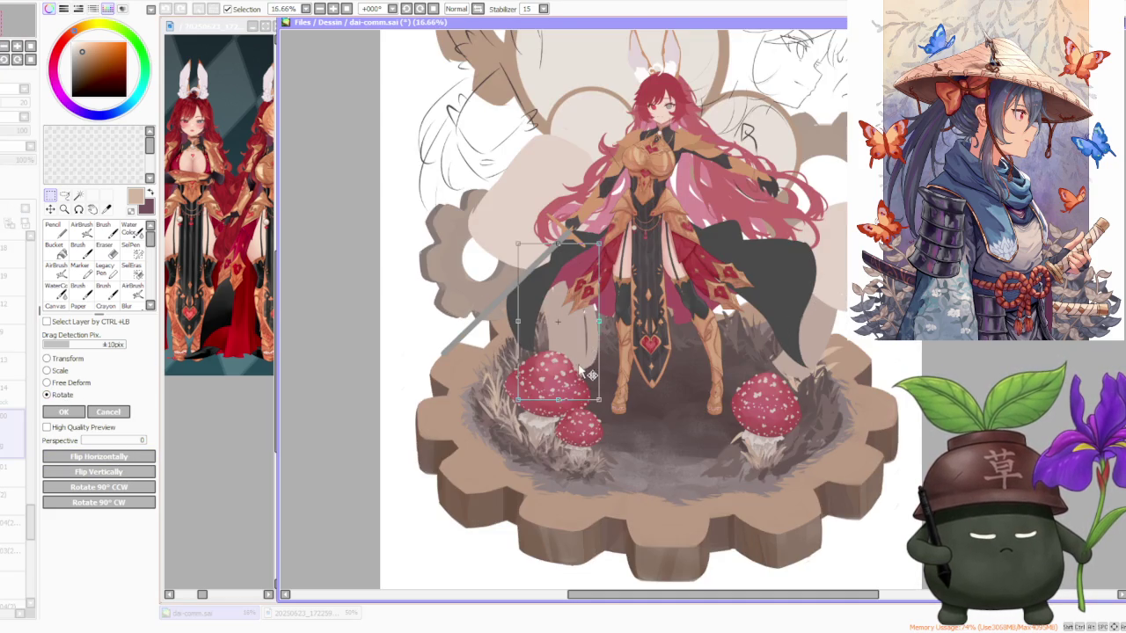
pyautogui.moveTo(578, 372); pyautogui.dragTo(585, 368)
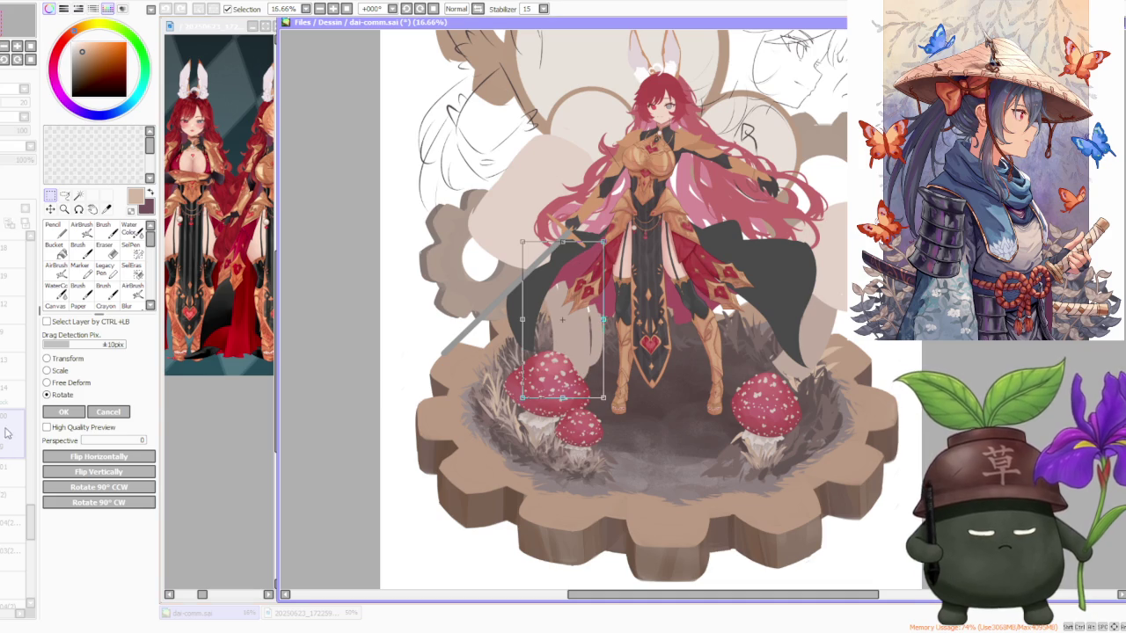
pyautogui.click(69, 413)
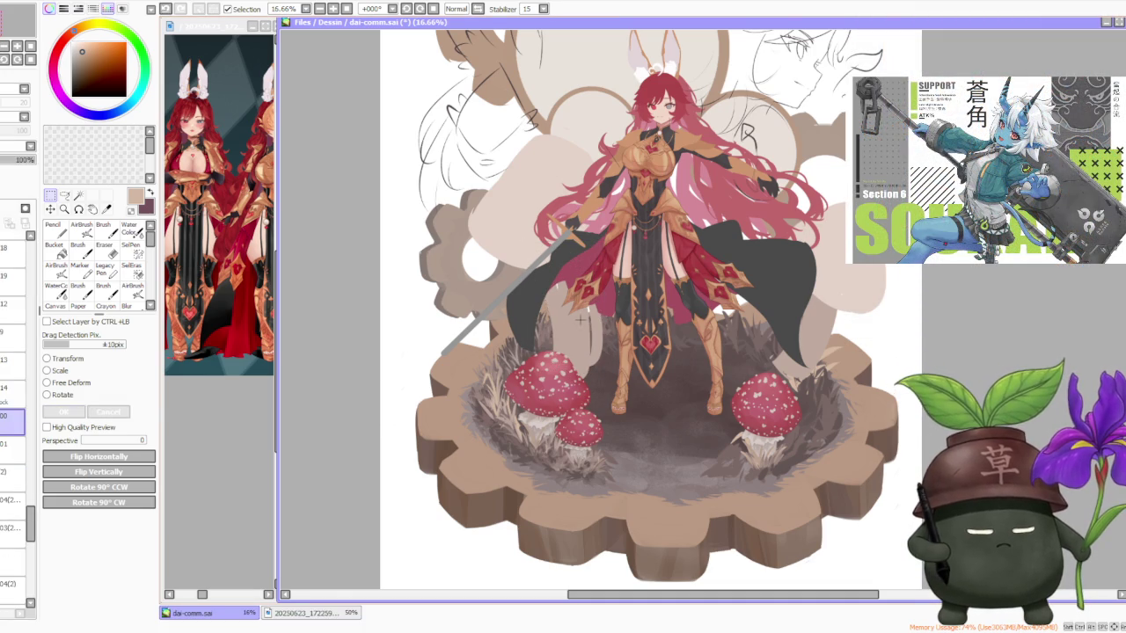
pyautogui.click(103, 230)
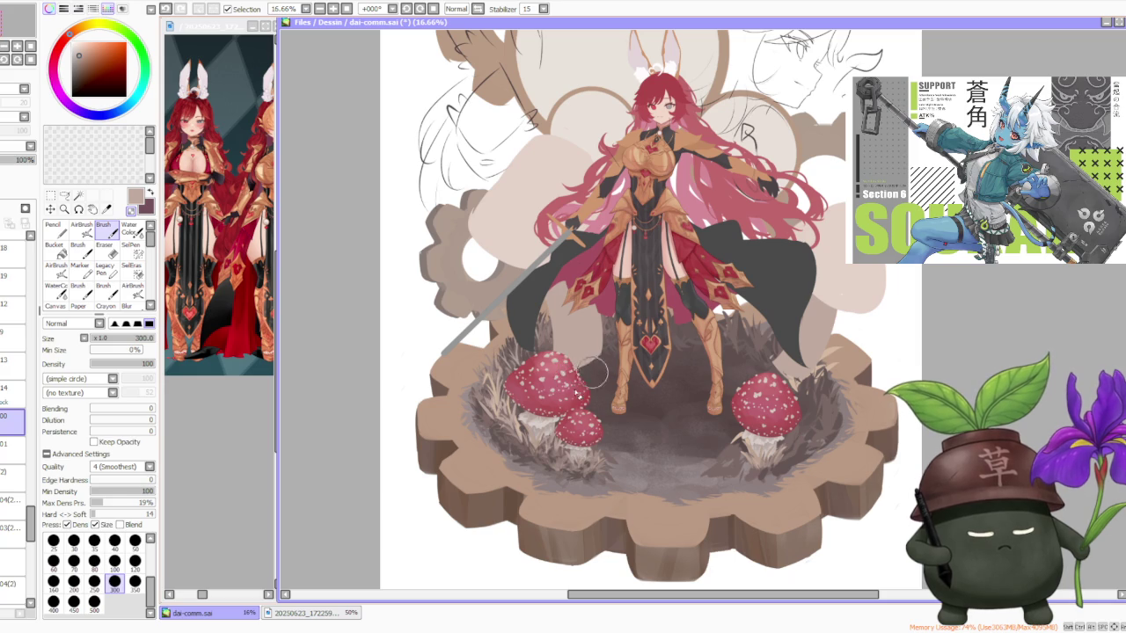
# On new layer 22, paint dark brown grass blades above the left mushroom.
pyautogui.keyDown('alt'); pyautogui.click(509, 428); pyautogui.keyUp('alt')
pyautogui.scroll(2, 508, 429)
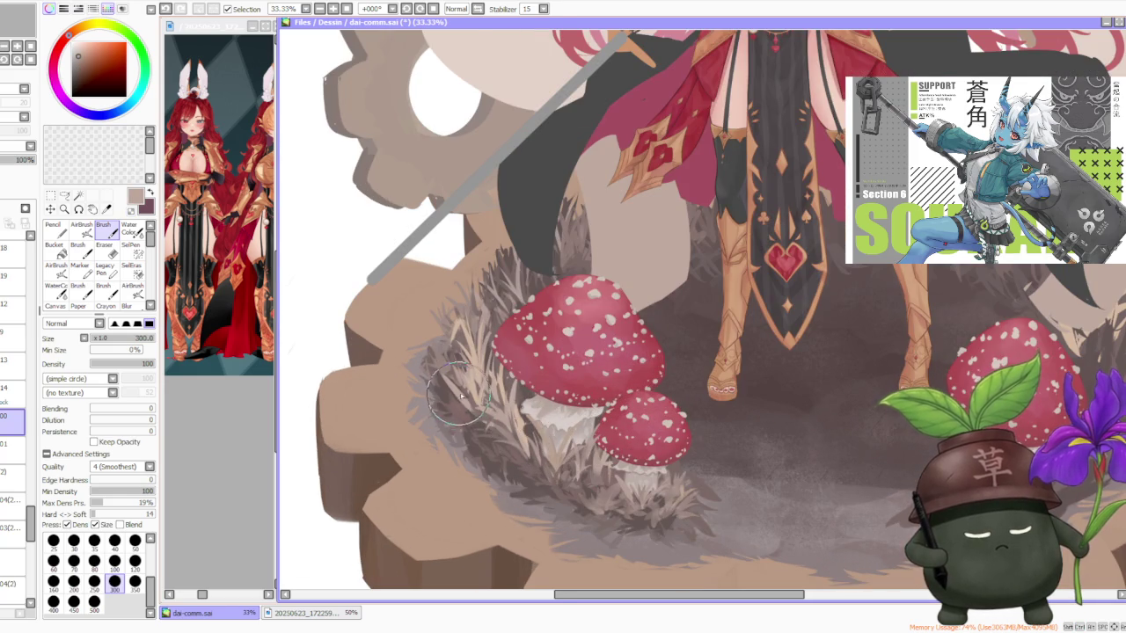
pyautogui.scroll(-1, 445, 354)
pyautogui.hotkey('ctrl', 'shift', 'n')
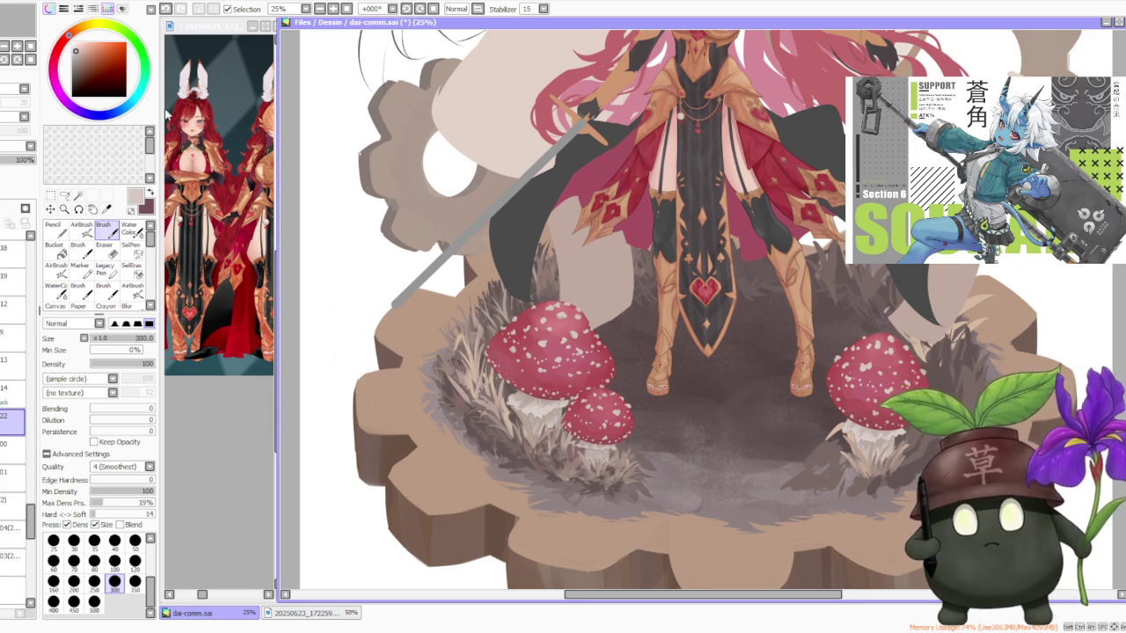
pyautogui.keyDown('alt'); pyautogui.click(619, 326); pyautogui.keyUp('alt')
pyautogui.moveTo(618, 326)
pyautogui.mouseDown()
pyautogui.moveTo(588, 299)
pyautogui.moveTo(620, 291)
pyautogui.moveTo(576, 290)
pyautogui.mouseUp()
pyautogui.moveTo(607, 352)
pyautogui.mouseDown()
pyautogui.moveTo(596, 334)
pyautogui.moveTo(638, 264)
pyautogui.mouseUp()
pyautogui.moveTo(647, 326); pyautogui.dragTo(651, 247)
pyautogui.moveTo(598, 330); pyautogui.dragTo(571, 299)
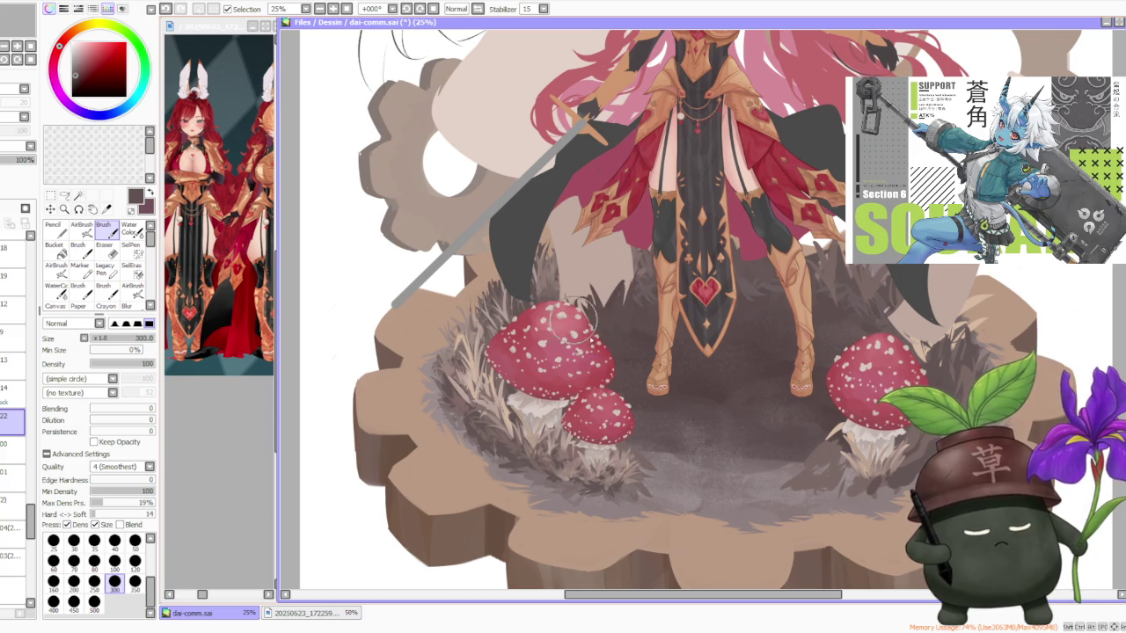
# Paint light beige highlight grass blades over the tuft above the mushroom.
pyautogui.keyDown('alt'); pyautogui.click(503, 424); pyautogui.keyUp('alt')
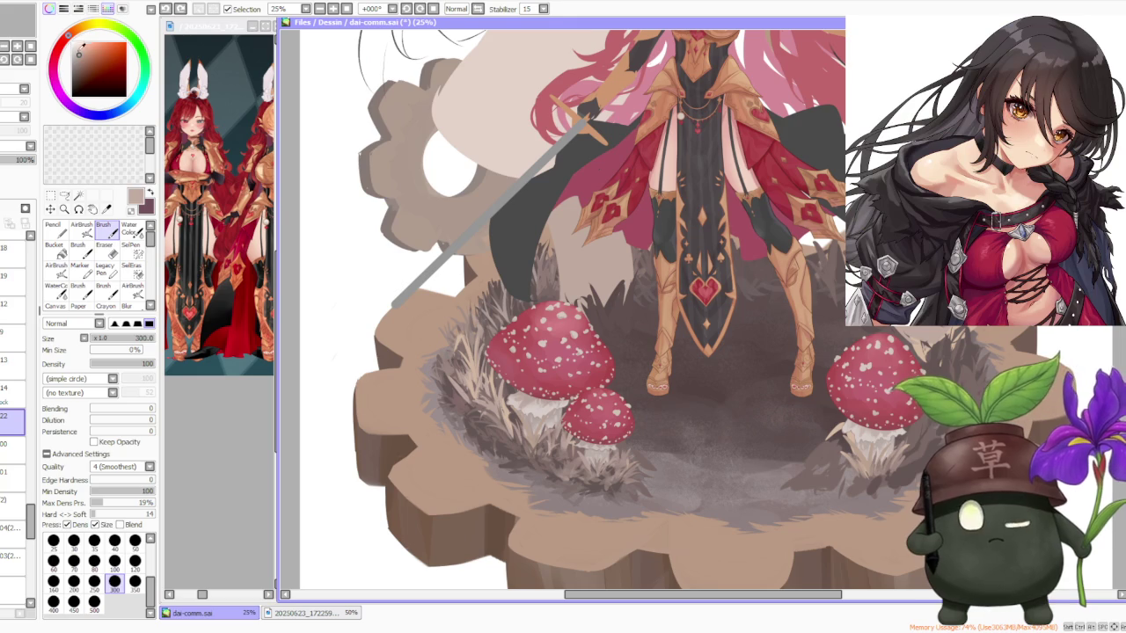
pyautogui.keyDown('alt'); pyautogui.click(445, 178); pyautogui.keyUp('alt')
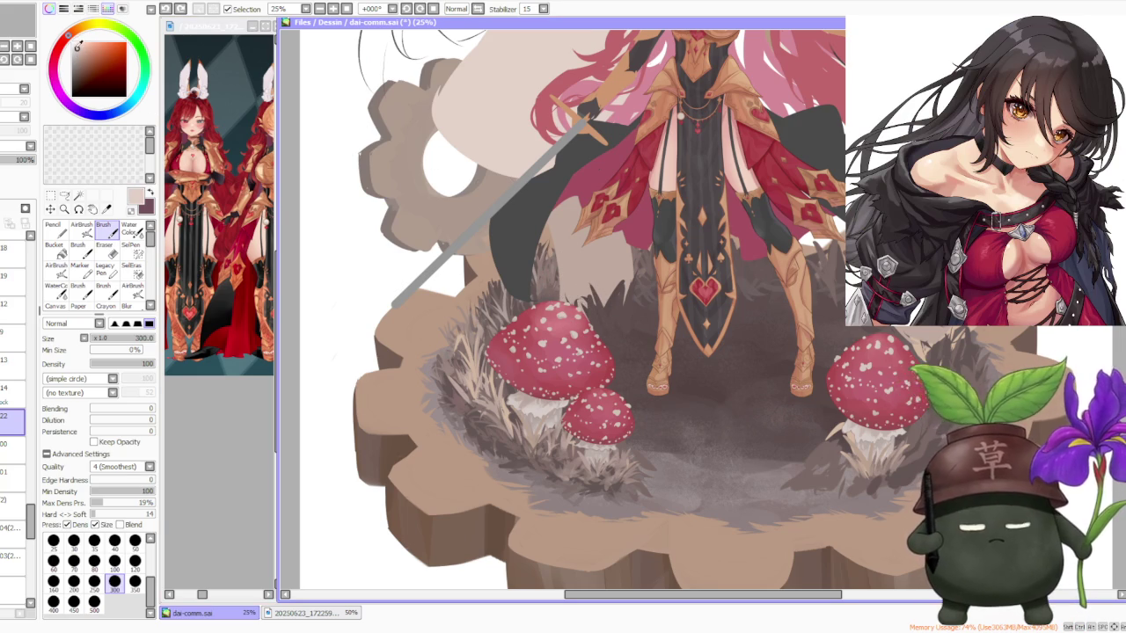
pyautogui.moveTo(594, 308); pyautogui.dragTo(563, 266)
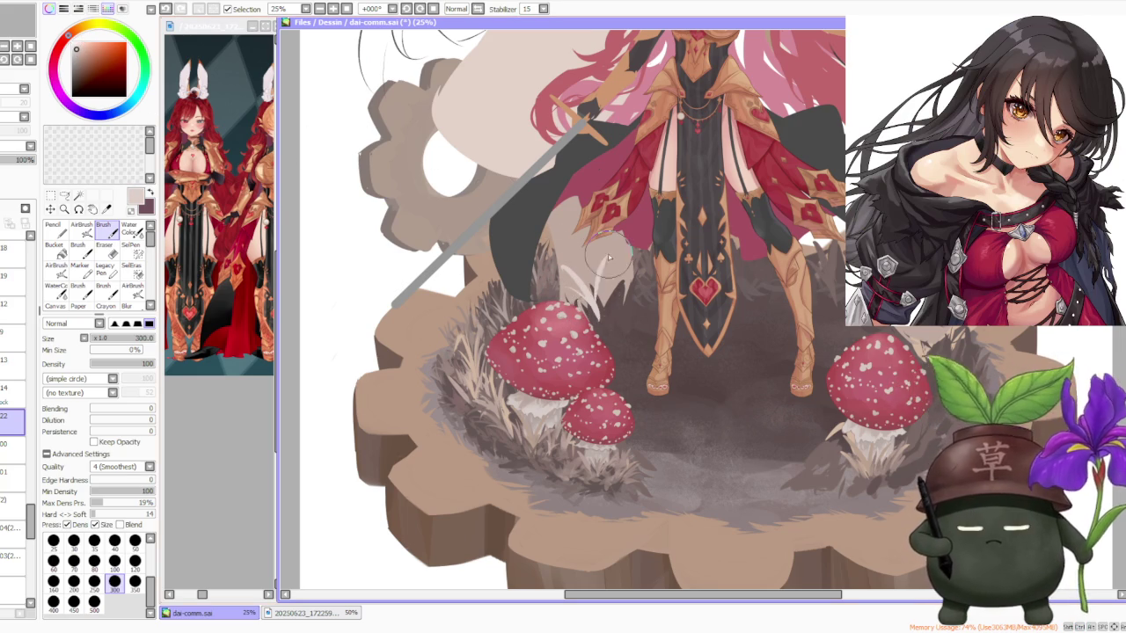
pyautogui.moveTo(599, 313)
pyautogui.mouseDown()
pyautogui.moveTo(620, 255)
pyautogui.moveTo(616, 304)
pyautogui.mouseUp()
pyautogui.hotkey('ctrl', 'z')
pyautogui.moveTo(590, 256)
pyautogui.mouseDown()
pyautogui.moveTo(607, 308)
pyautogui.moveTo(541, 268)
pyautogui.mouseUp()
pyautogui.moveTo(580, 321); pyautogui.dragTo(528, 272)
pyautogui.moveTo(590, 352); pyautogui.dragTo(646, 251)
pyautogui.moveTo(615, 339); pyautogui.dragTo(638, 255)
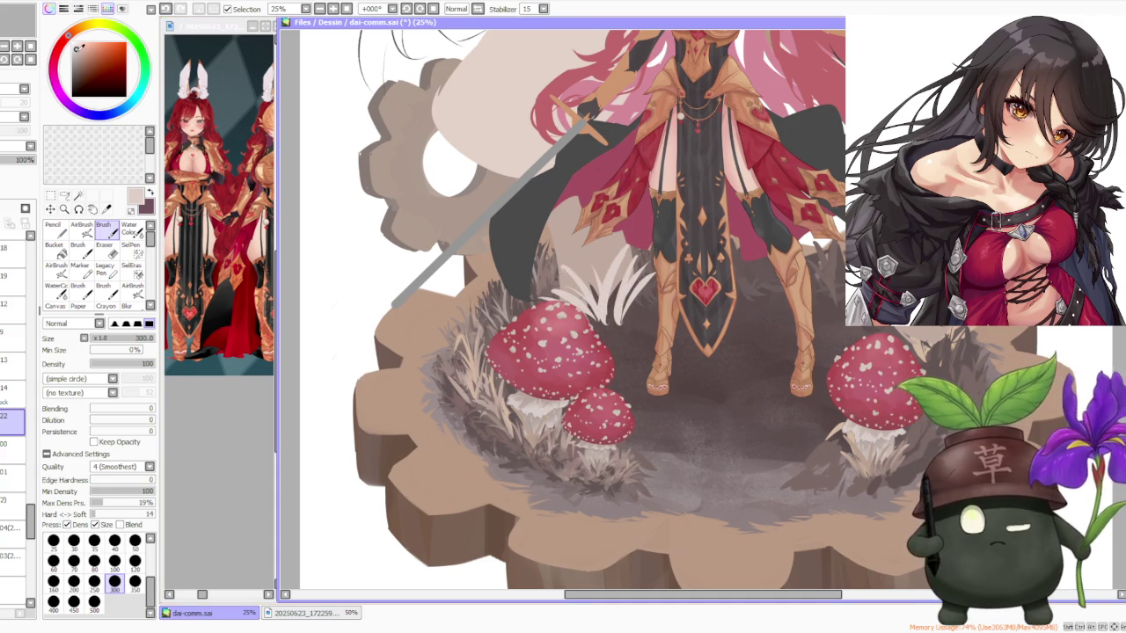
# Refine the white grass blades near the legs and add small pinkish-grey strokes.
pyautogui.hotkey('ctrl', 'z')
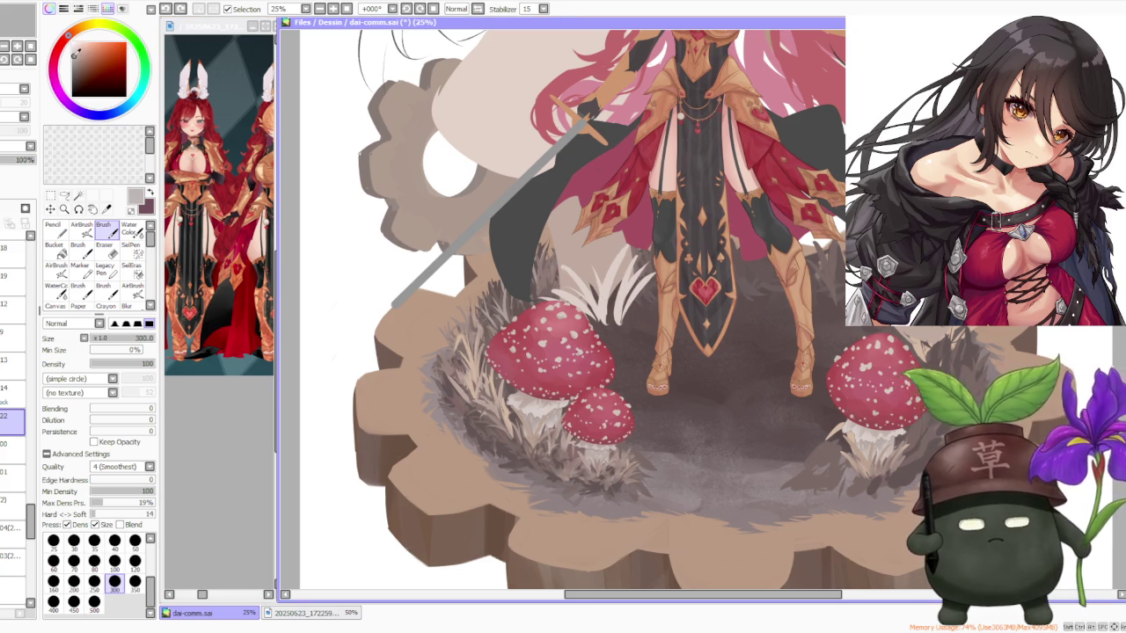
pyautogui.moveTo(574, 240)
pyautogui.mouseDown()
pyautogui.moveTo(625, 268)
pyautogui.moveTo(607, 330)
pyautogui.mouseUp()
pyautogui.hotkey('ctrl', 'z')
pyautogui.moveTo(633, 268); pyautogui.dragTo(640, 297)
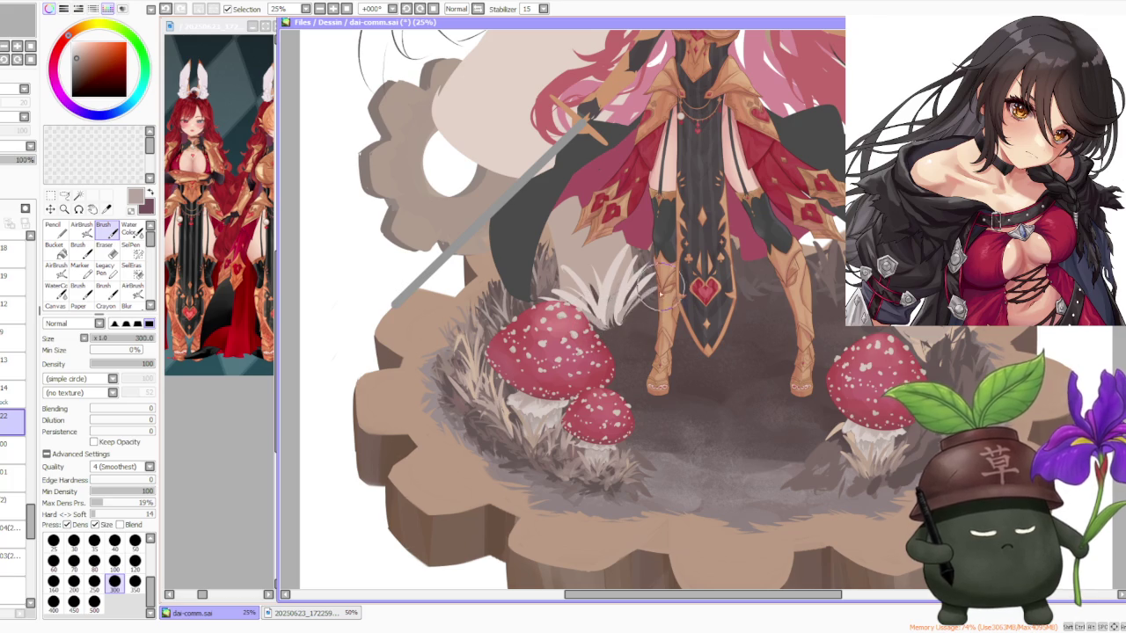
pyautogui.moveTo(656, 248)
pyautogui.mouseDown()
pyautogui.moveTo(651, 286)
pyautogui.moveTo(623, 313)
pyautogui.mouseUp()
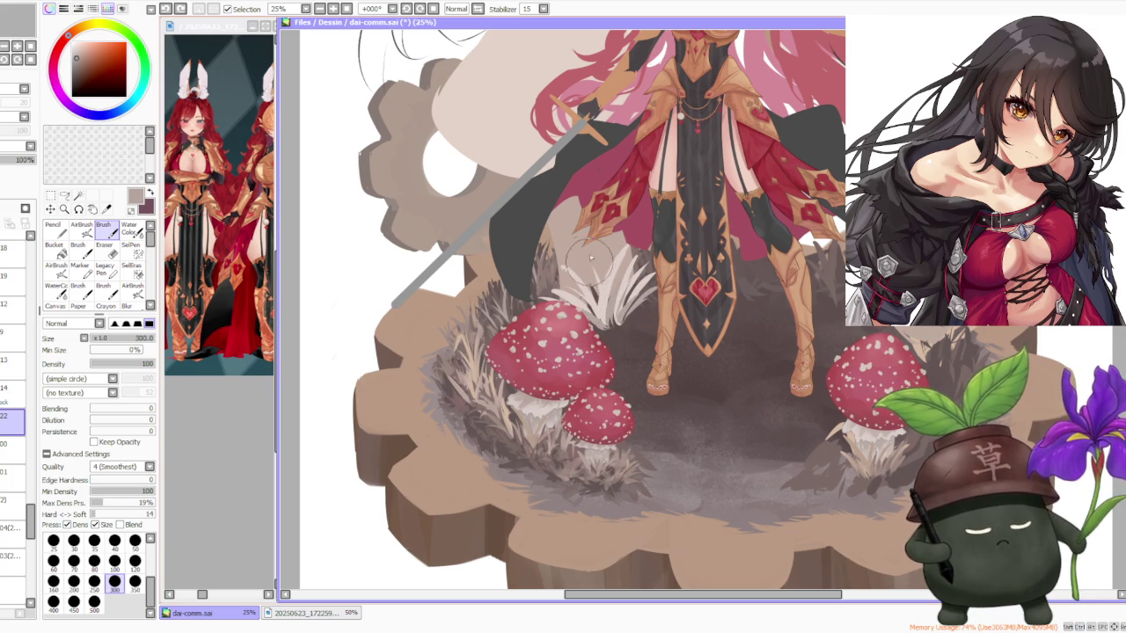
pyautogui.moveTo(607, 264); pyautogui.dragTo(574, 330)
pyautogui.hotkey('ctrl', 'z')
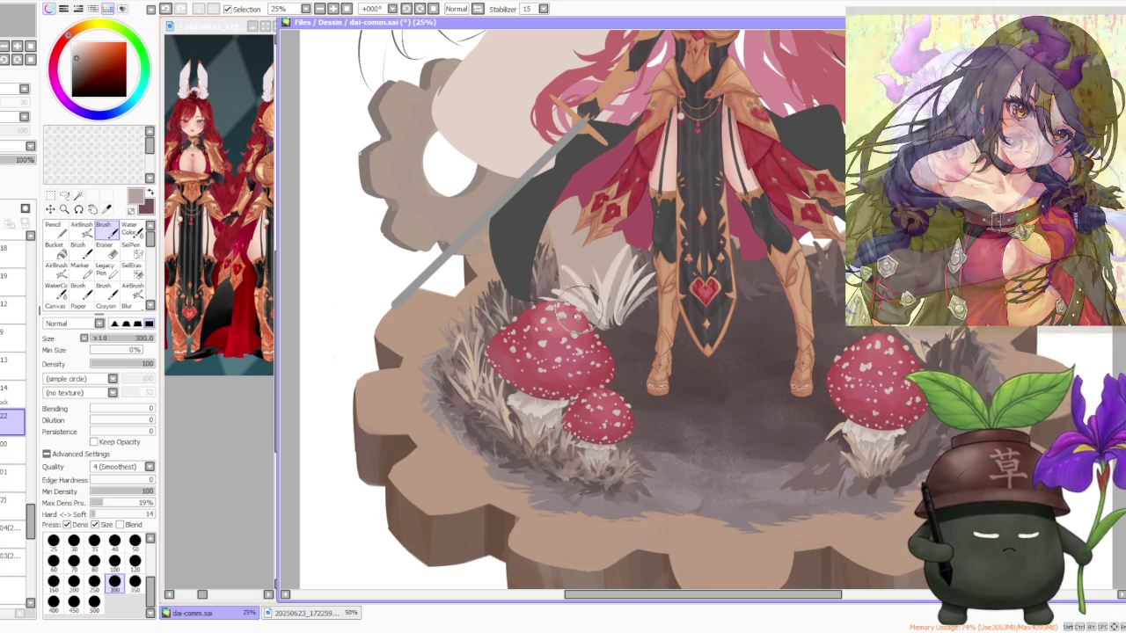
pyautogui.keyDown('alt'); pyautogui.click(599, 334); pyautogui.keyUp('alt')
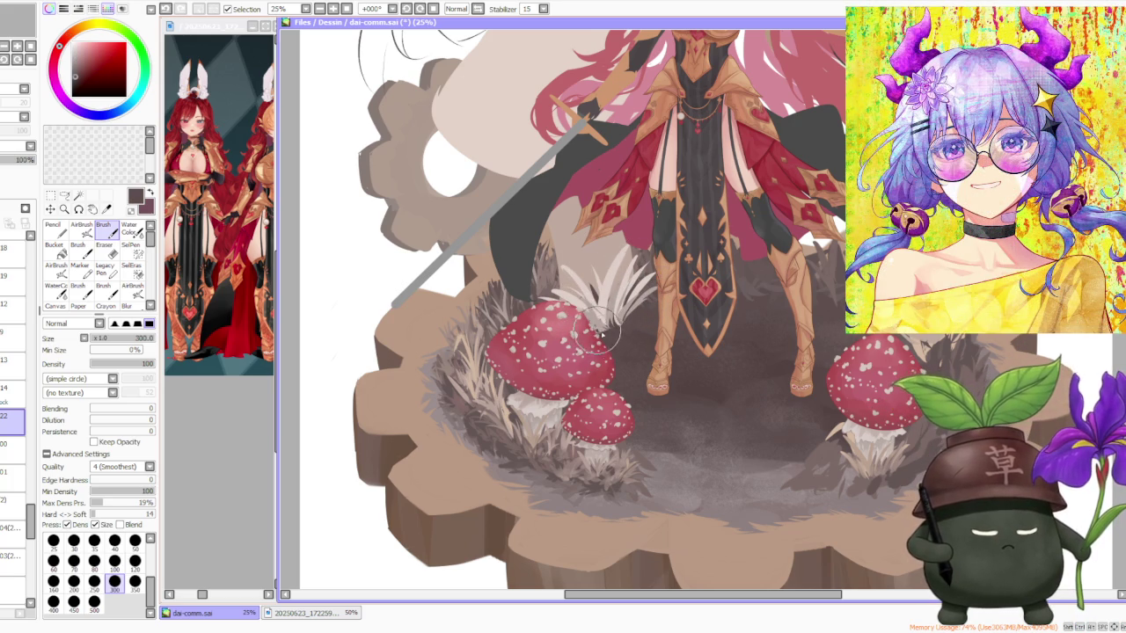
pyautogui.keyDown('alt'); pyautogui.click(606, 344); pyautogui.keyUp('alt')
pyautogui.moveTo(574, 352); pyautogui.dragTo(572, 319)
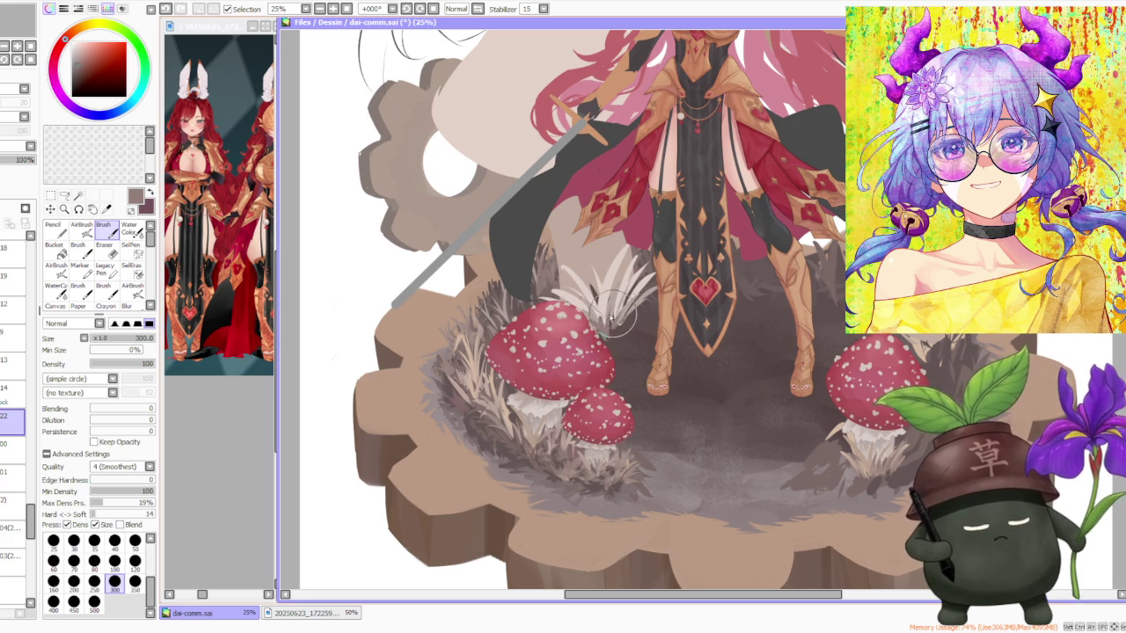
pyautogui.scroll(-1, 596, 336)
# Add darker and lighter grass strokes to the tuft above the left toadstool.
pyautogui.scroll(-3, 607, 299)
pyautogui.scroll(3, 620, 264)
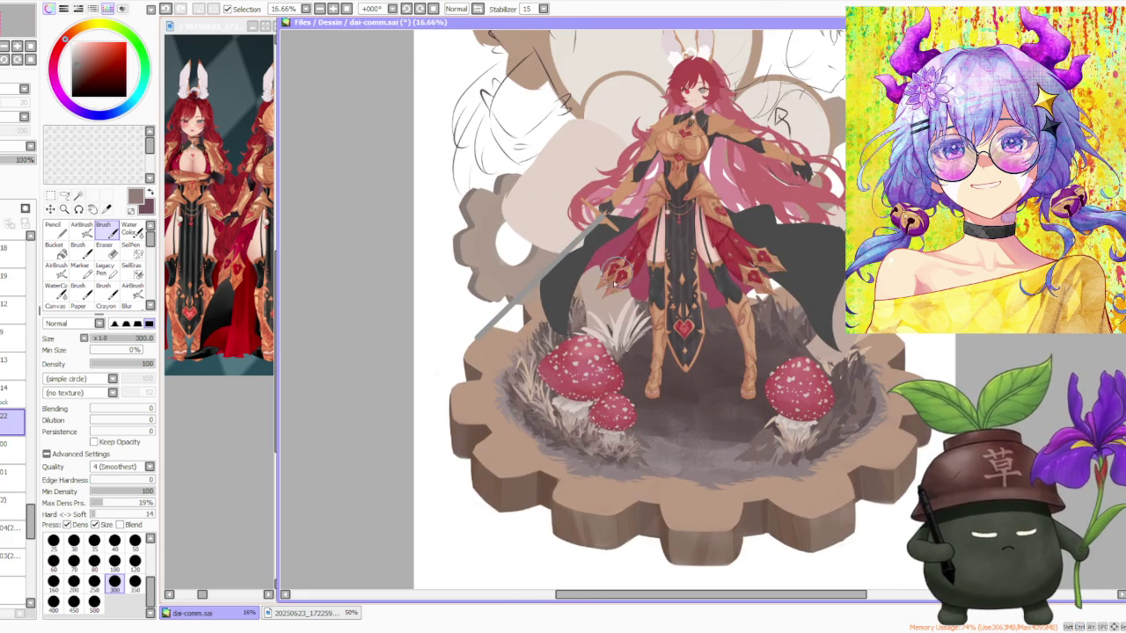
pyautogui.keyDown('alt'); pyautogui.click(616, 326); pyautogui.keyUp('alt')
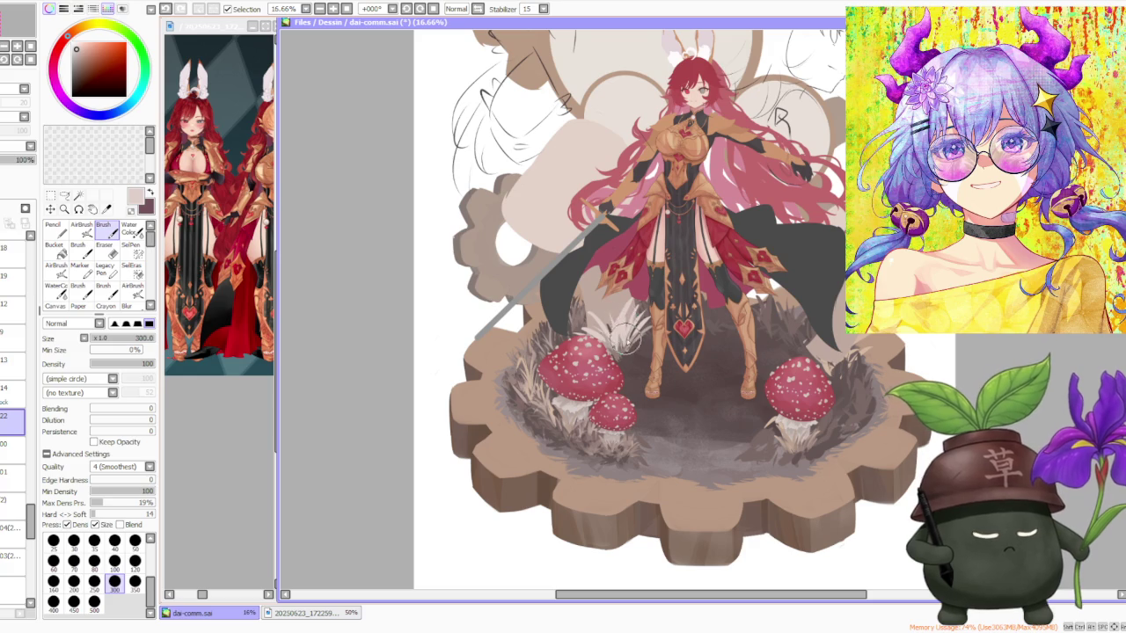
pyautogui.keyDown('alt'); pyautogui.click(587, 327); pyautogui.keyUp('alt')
pyautogui.moveTo(584, 343); pyautogui.dragTo(590, 308)
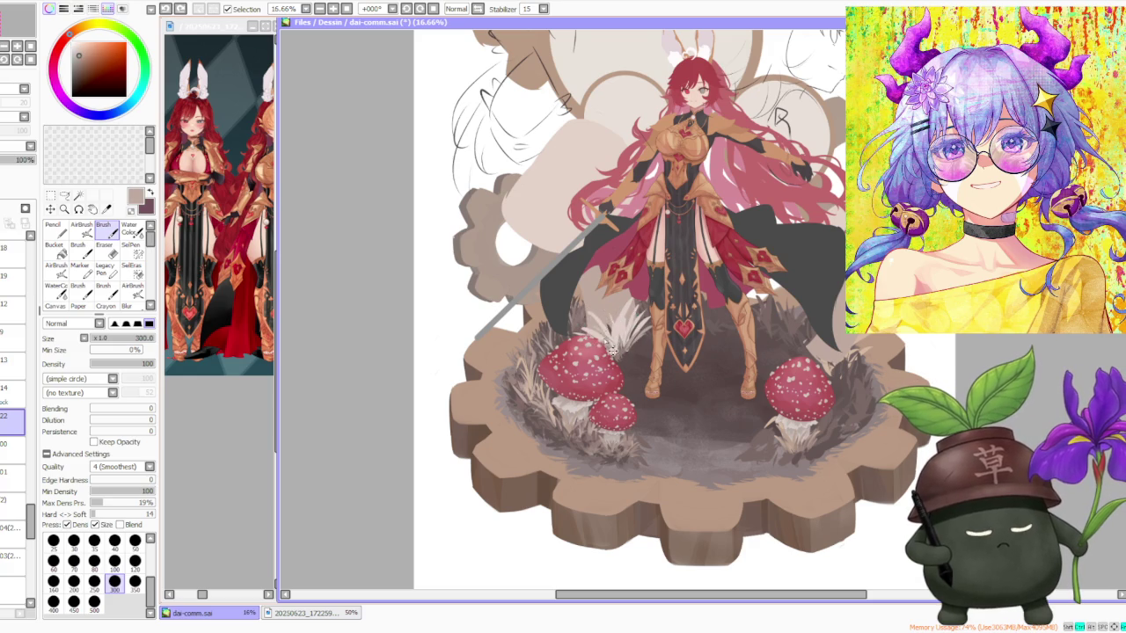
pyautogui.keyDown('alt'); pyautogui.click(613, 327); pyautogui.keyUp('alt')
pyautogui.moveTo(616, 344); pyautogui.dragTo(605, 303)
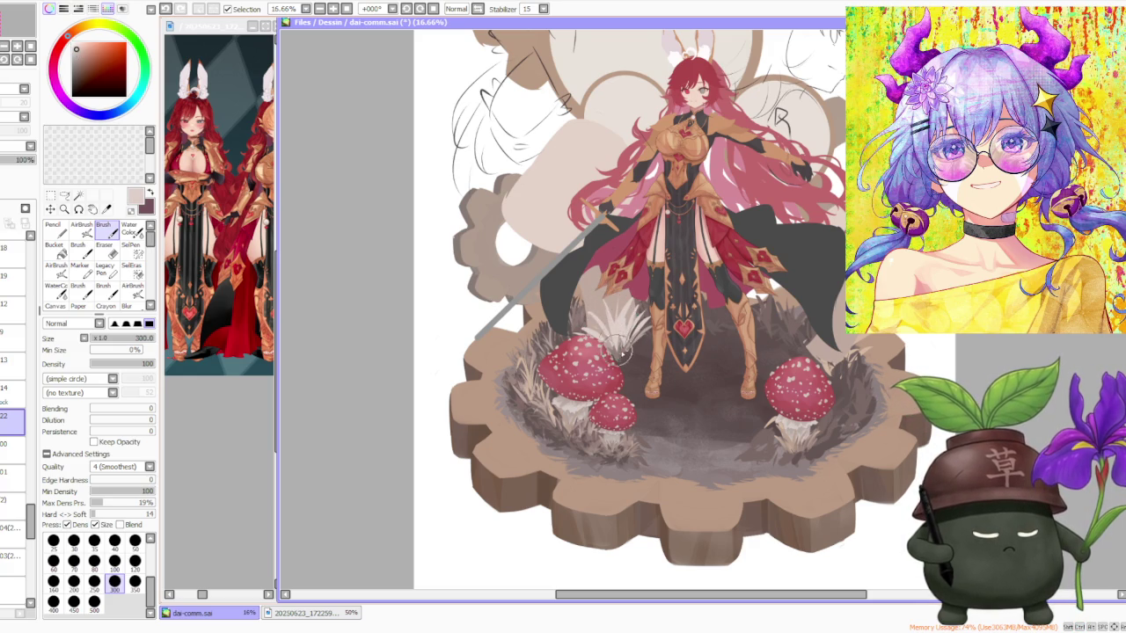
# Paint light tan grass strokes above the mushroom and faint tan strokes along its right edge.
pyautogui.scroll(1, 635, 317)
pyautogui.keyDown('alt'); pyautogui.click(497, 465); pyautogui.keyUp('alt')
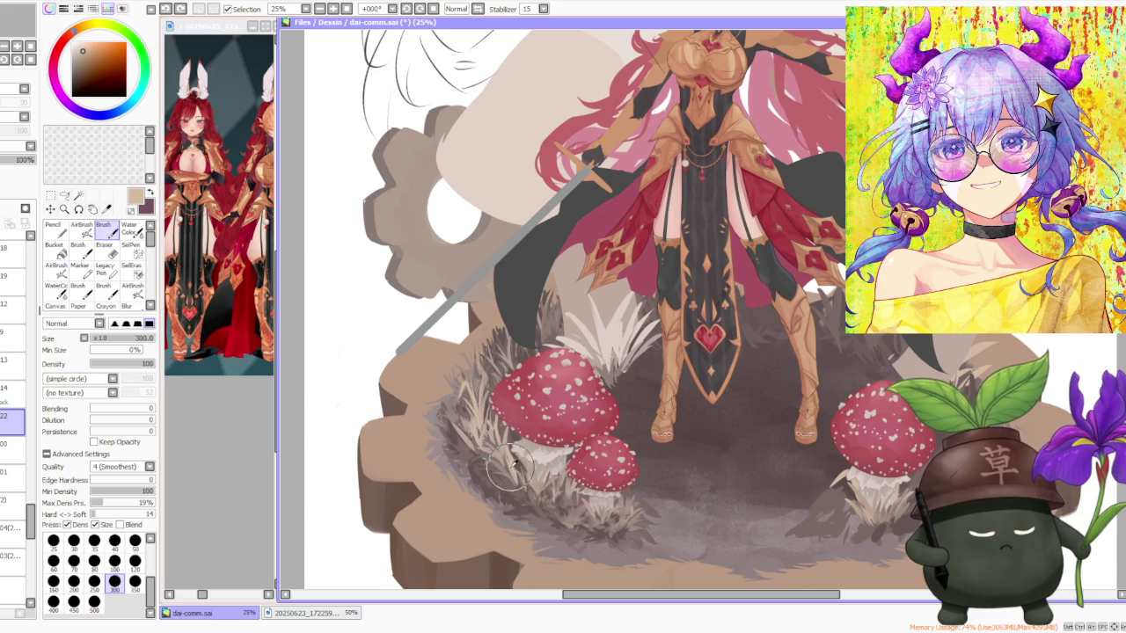
pyautogui.keyDown('alt'); pyautogui.click(588, 510); pyautogui.keyUp('alt')
pyautogui.moveTo(649, 348); pyautogui.dragTo(655, 305)
pyautogui.moveTo(623, 371); pyautogui.dragTo(632, 352)
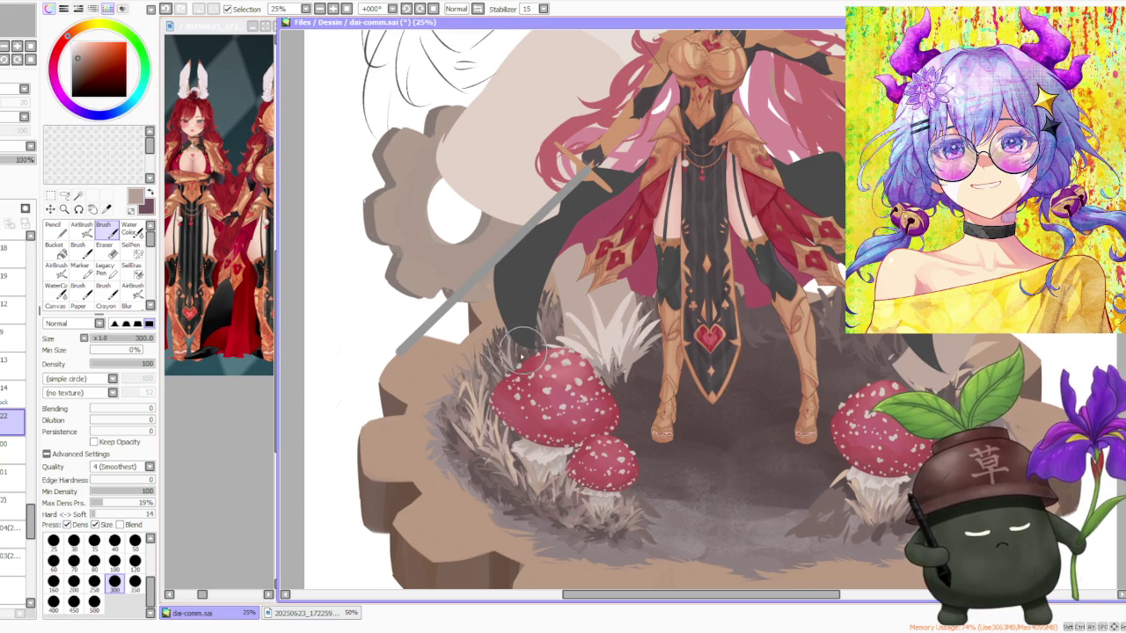
pyautogui.moveTo(623, 387)
pyautogui.mouseDown()
pyautogui.moveTo(626, 352)
pyautogui.moveTo(605, 370)
pyautogui.mouseUp()
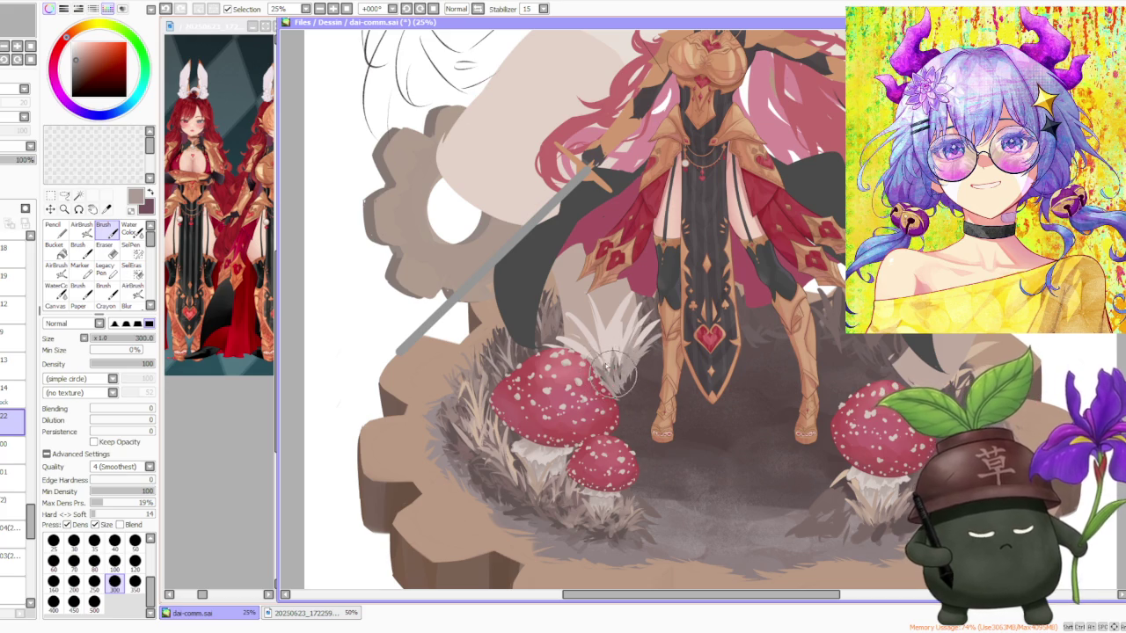
pyautogui.keyDown('alt'); pyautogui.click(541, 482); pyautogui.keyUp('alt')
pyautogui.moveTo(623, 397)
pyautogui.mouseDown()
pyautogui.moveTo(633, 356)
pyautogui.moveTo(589, 330)
pyautogui.moveTo(596, 339)
pyautogui.moveTo(585, 295)
pyautogui.moveTo(596, 347)
pyautogui.moveTo(626, 296)
pyautogui.mouseUp()
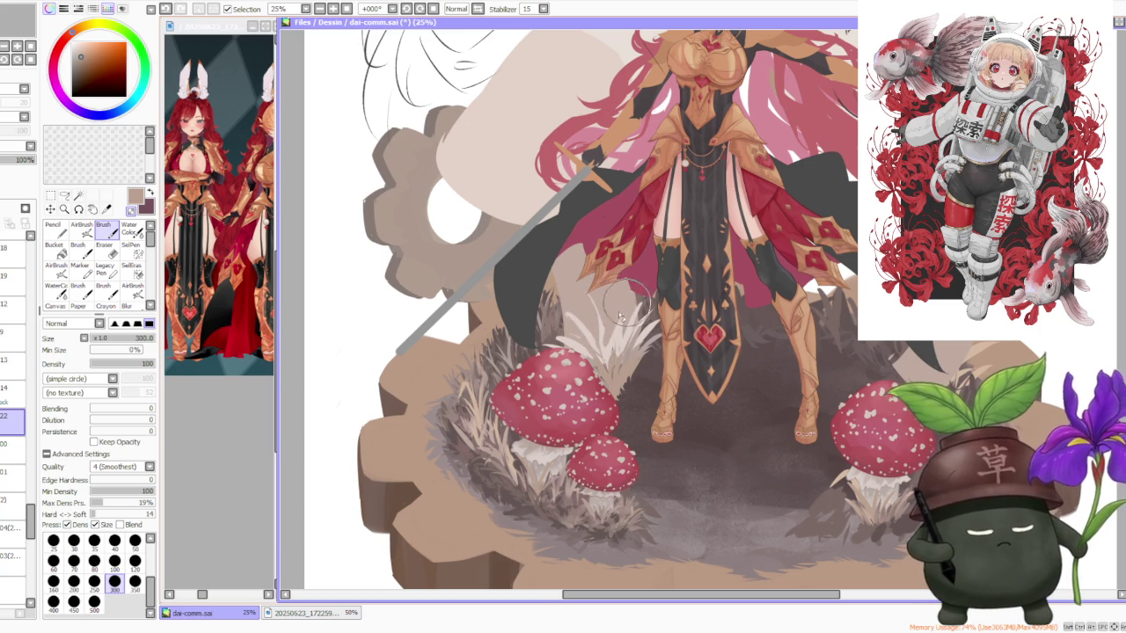
# Paint near-white grass blades in the tuft, undoing and retrying strokes.
pyautogui.keyDown('alt'); pyautogui.click(598, 332); pyautogui.keyUp('alt')
pyautogui.moveTo(598, 332)
pyautogui.mouseDown()
pyautogui.moveTo(607, 352)
pyautogui.moveTo(629, 303)
pyautogui.moveTo(619, 345)
pyautogui.moveTo(634, 308)
pyautogui.mouseUp()
pyautogui.hotkey('ctrl', 'z')
pyautogui.hotkey('ctrl', 'z')
# Repaint dark grass blades at the base of the tuft, undoing unwanted strokes.
pyautogui.hotkey('ctrl', 'z')
pyautogui.moveTo(616, 351)
pyautogui.mouseDown()
pyautogui.moveTo(635, 308)
pyautogui.moveTo(620, 344)
pyautogui.moveTo(607, 317)
pyautogui.moveTo(572, 308)
pyautogui.moveTo(634, 325)
pyautogui.moveTo(604, 345)
pyautogui.moveTo(598, 317)
pyautogui.moveTo(572, 290)
pyautogui.mouseUp()
pyautogui.hotkey('ctrl', 'z')
pyautogui.hotkey('ctrl', 'z')
pyautogui.hotkey('ctrl', 'z')
pyautogui.hotkey('ctrl', 'z')
pyautogui.moveTo(563, 343); pyautogui.dragTo(563, 312)
pyautogui.hotkey('ctrl', 'z')
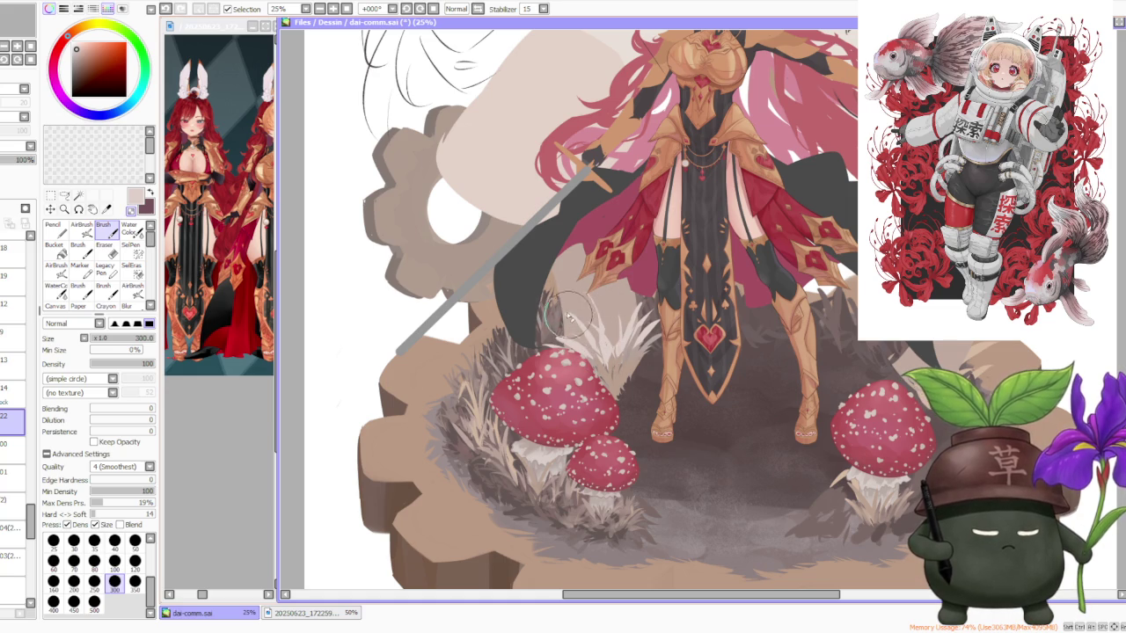
pyautogui.moveTo(564, 356); pyautogui.dragTo(547, 299)
pyautogui.moveTo(585, 374); pyautogui.dragTo(572, 327)
pyautogui.hotkey('ctrl', 'z')
pyautogui.moveTo(611, 387); pyautogui.dragTo(576, 352)
# Sample a dark brown-grey and a slightly darker shade from the canvas.
pyautogui.scroll(-4, 651, 299)
pyautogui.scroll(-1, 704, 264)
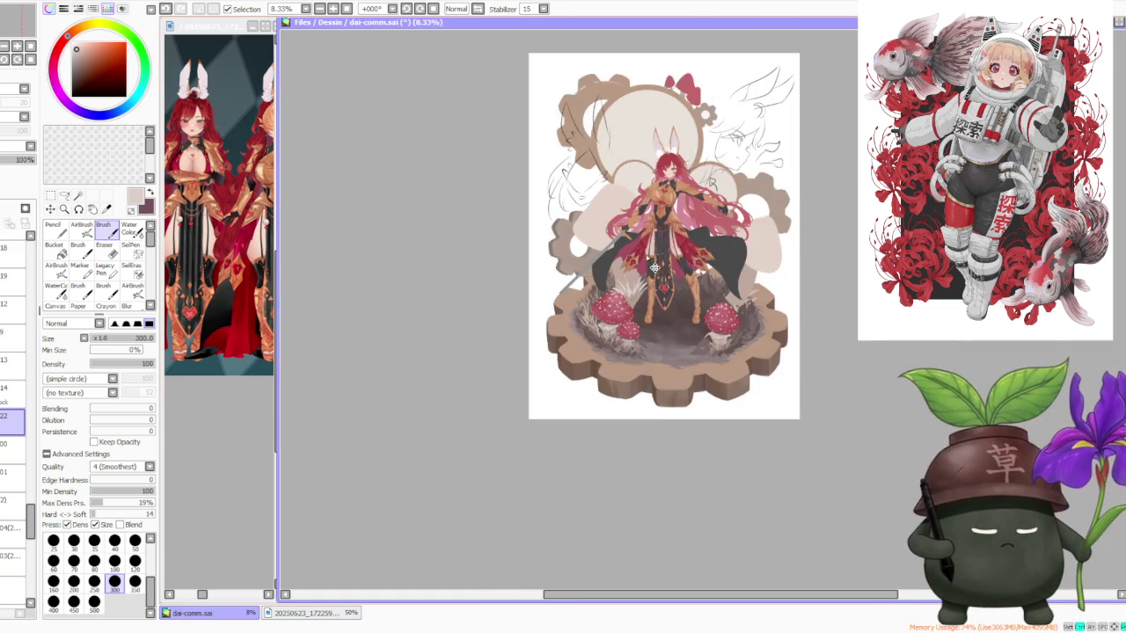
pyautogui.scroll(-1, 725, 249)
pyautogui.scroll(6, 725, 249)
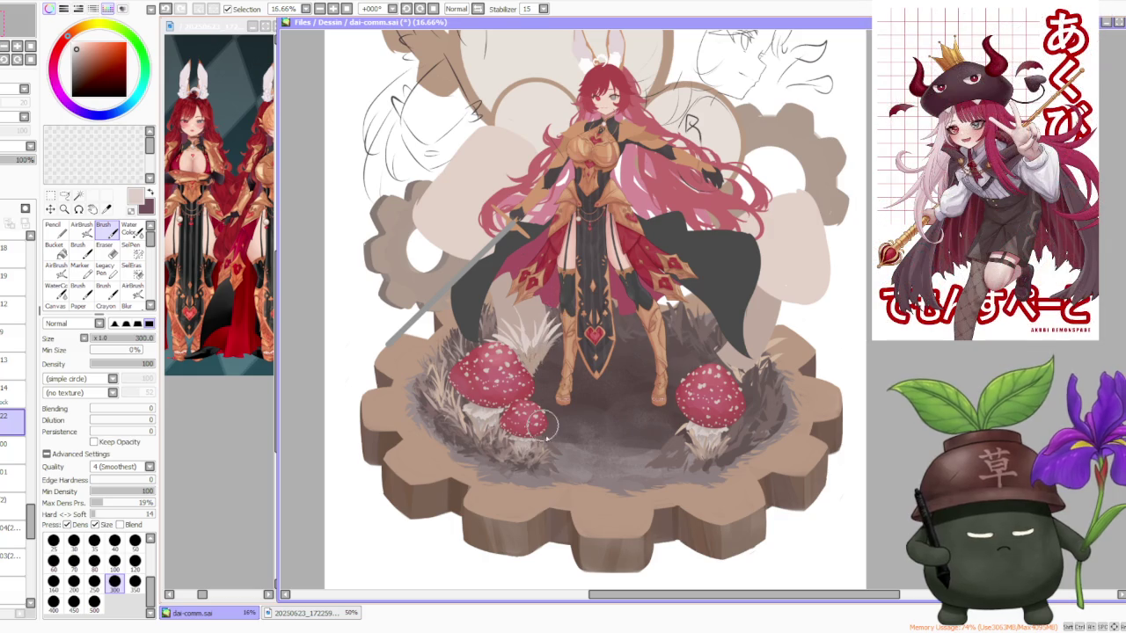
pyautogui.keyDown('alt'); pyautogui.click(534, 370); pyautogui.keyUp('alt')
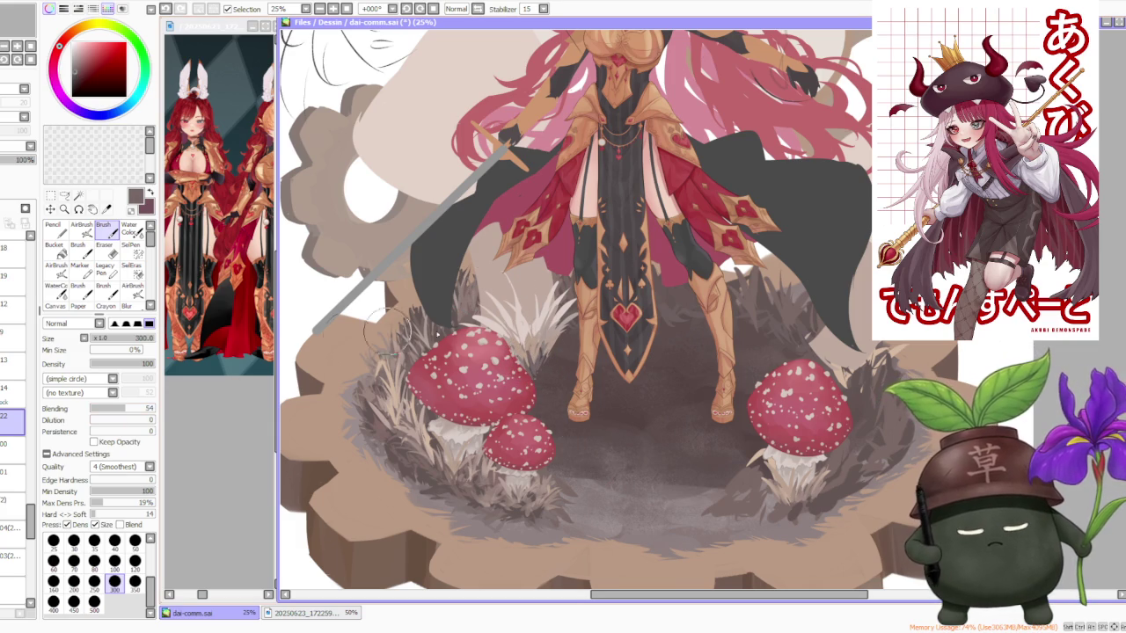
pyautogui.keyDown('alt'); pyautogui.click(551, 359); pyautogui.keyUp('alt')
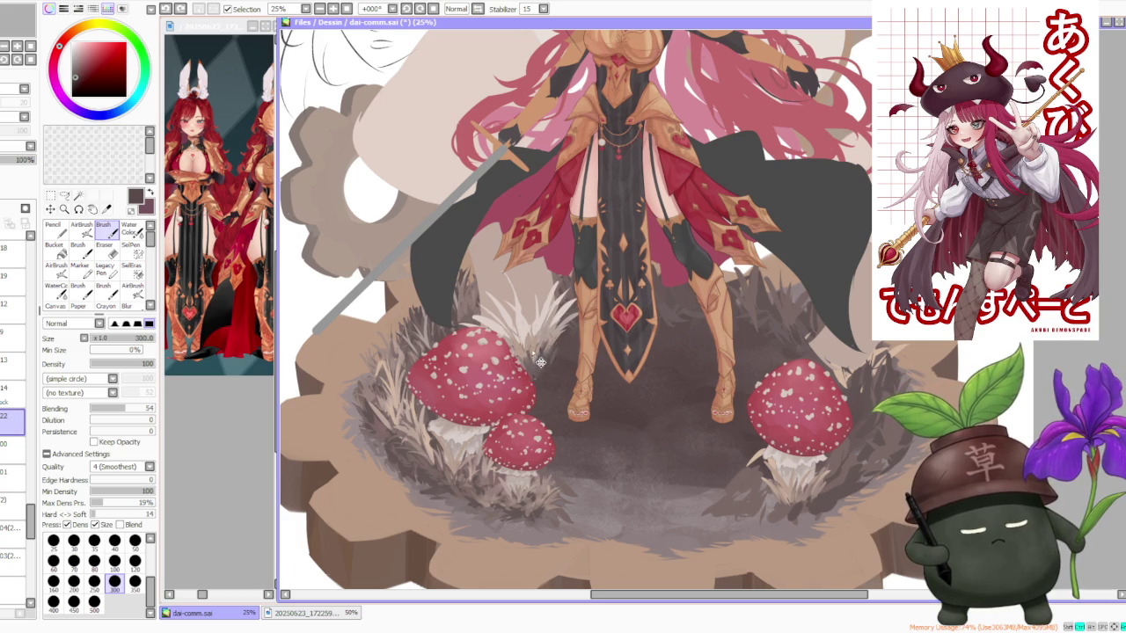
pyautogui.scroll(-1, 552, 350)
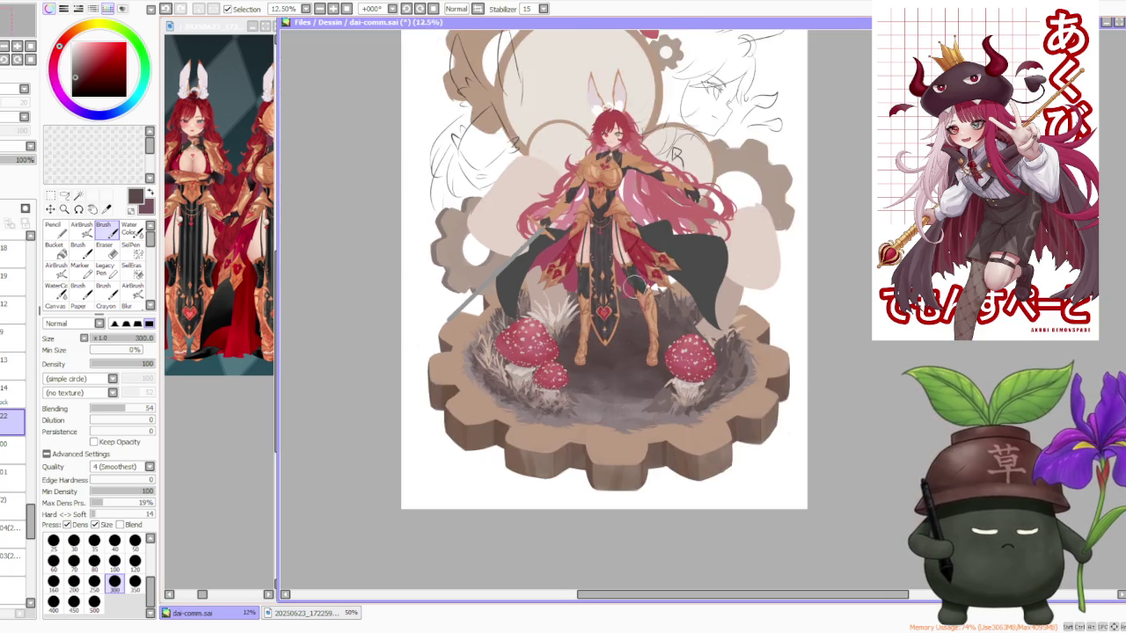
pyautogui.scroll(-1, 701, 272)
pyautogui.scroll(1, 706, 273)
pyautogui.scroll(1, 690, 229)
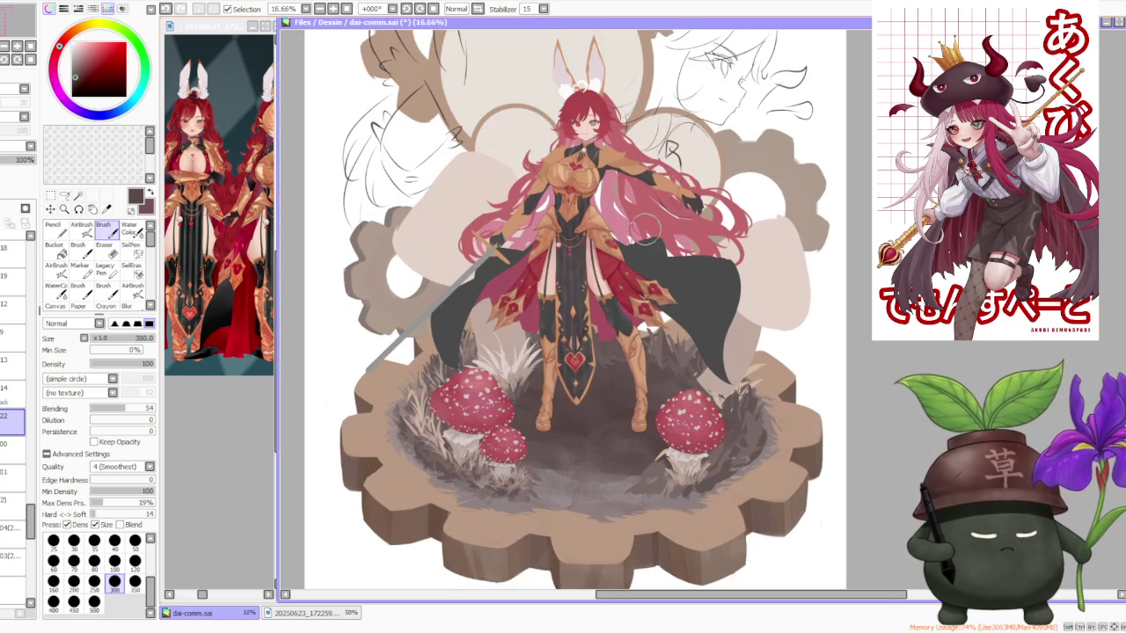
pyautogui.scroll(1, 508, 348)
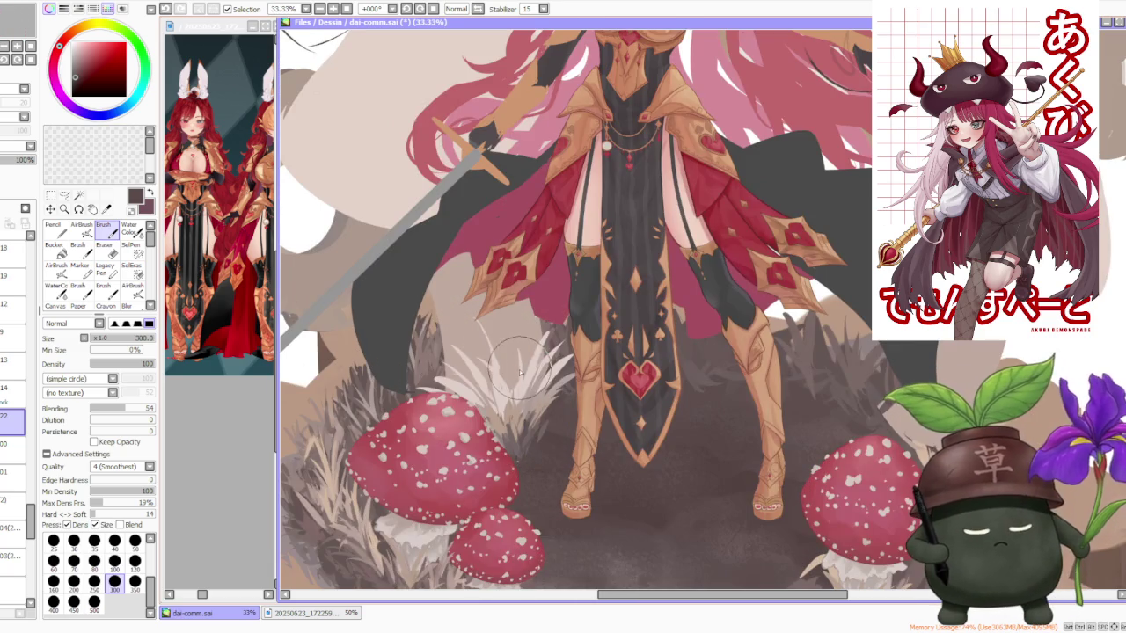
# On a separate layer, flick extra pale grass blades into the tuft, then go back to the original layer.
pyautogui.click(13, 444)
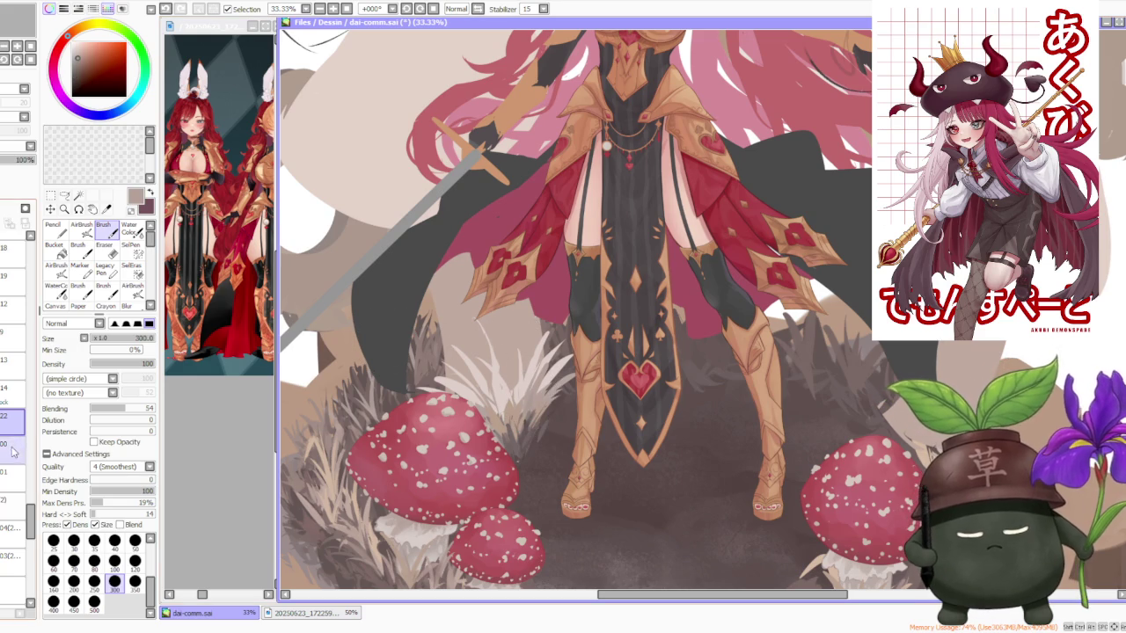
pyautogui.moveTo(519, 411)
pyautogui.mouseDown()
pyautogui.moveTo(538, 333)
pyautogui.moveTo(528, 339)
pyautogui.mouseUp()
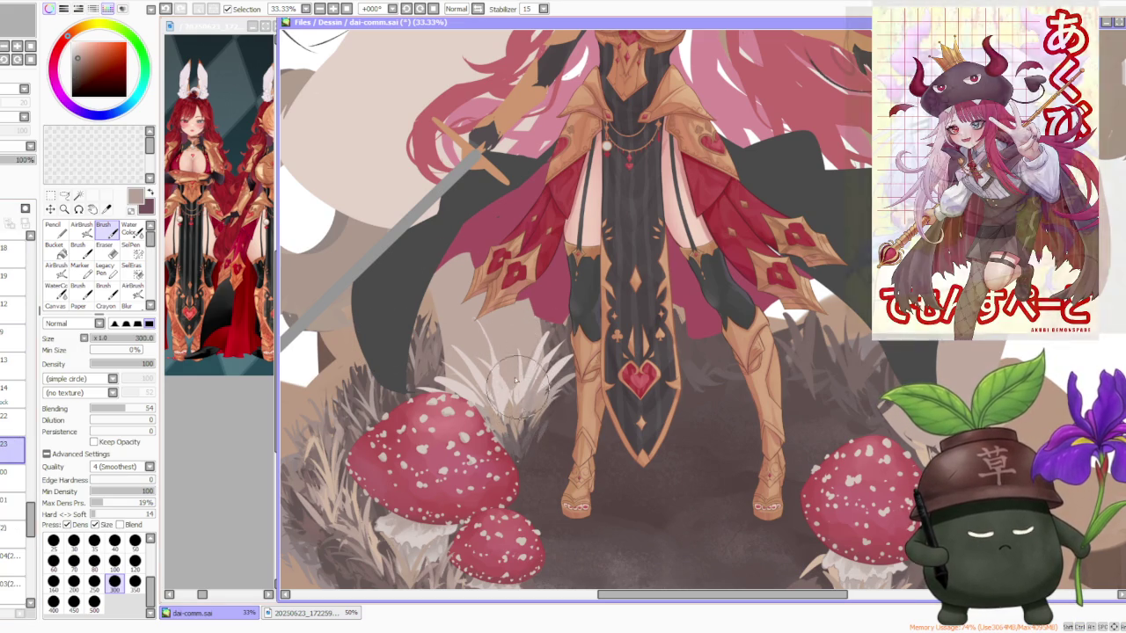
pyautogui.moveTo(519, 409)
pyautogui.mouseDown()
pyautogui.moveTo(506, 339)
pyautogui.moveTo(464, 356)
pyautogui.mouseUp()
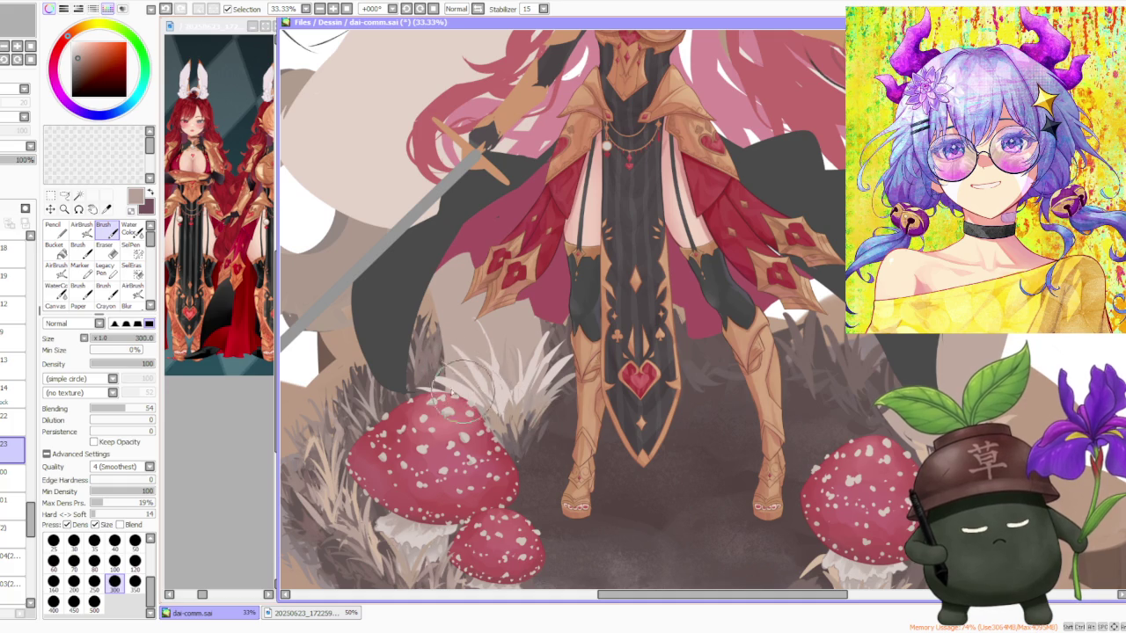
pyautogui.click(3, 428)
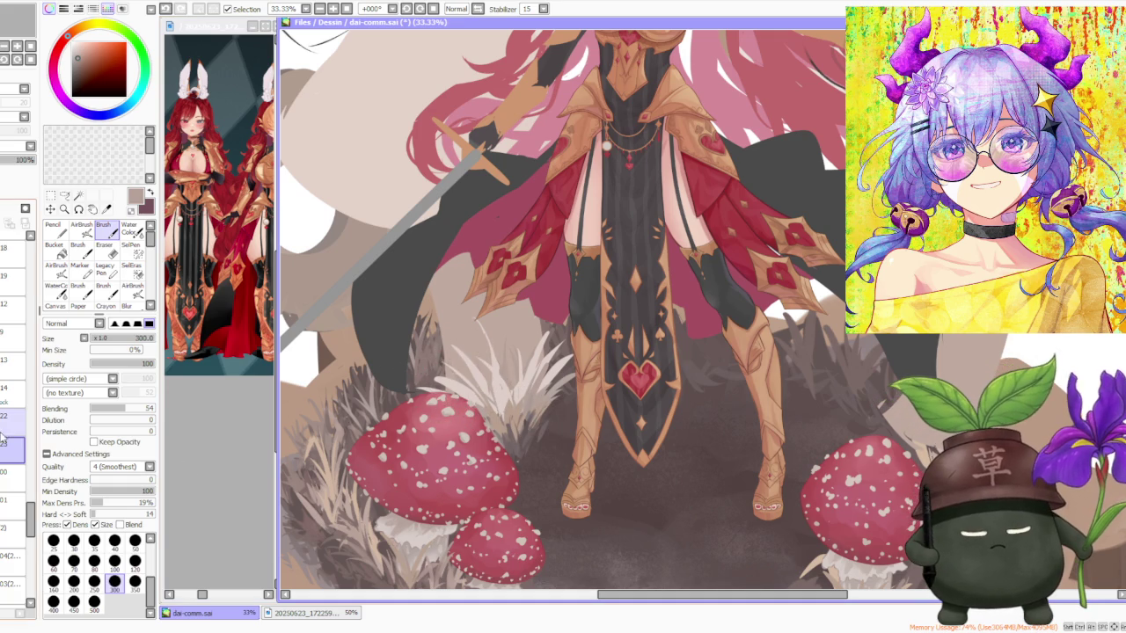
# Paint light grass blades above the left toadstool, undoing and redrawing strokes.
pyautogui.moveTo(440, 400)
pyautogui.mouseDown()
pyautogui.moveTo(422, 343)
pyautogui.moveTo(435, 352)
pyautogui.mouseUp()
pyautogui.hotkey('ctrl', 'z')
pyautogui.moveTo(440, 392); pyautogui.dragTo(436, 360)
pyautogui.keyDown('alt'); pyautogui.click(437, 380); pyautogui.keyUp('alt')
pyautogui.hotkey('ctrl', 'z')
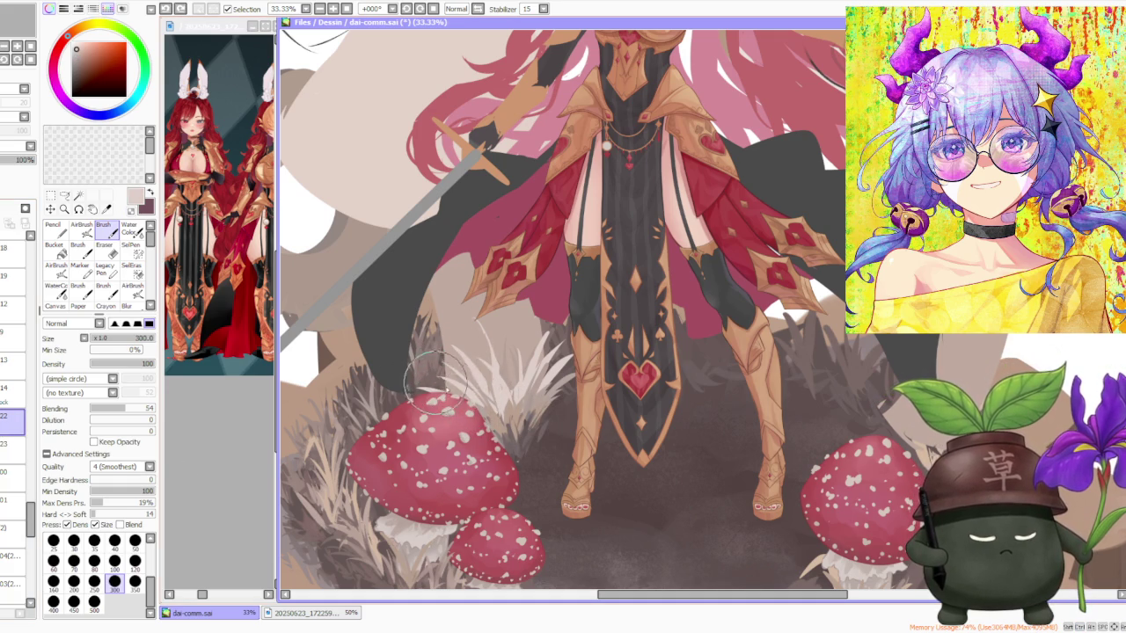
pyautogui.moveTo(492, 436); pyautogui.dragTo(479, 392)
pyautogui.hotkey('ctrl', 'z')
pyautogui.moveTo(510, 440); pyautogui.dragTo(458, 376)
pyautogui.hotkey('ctrl', 'z')
pyautogui.hotkey('ctrl', 'z')
pyautogui.moveTo(493, 421); pyautogui.dragTo(483, 369)
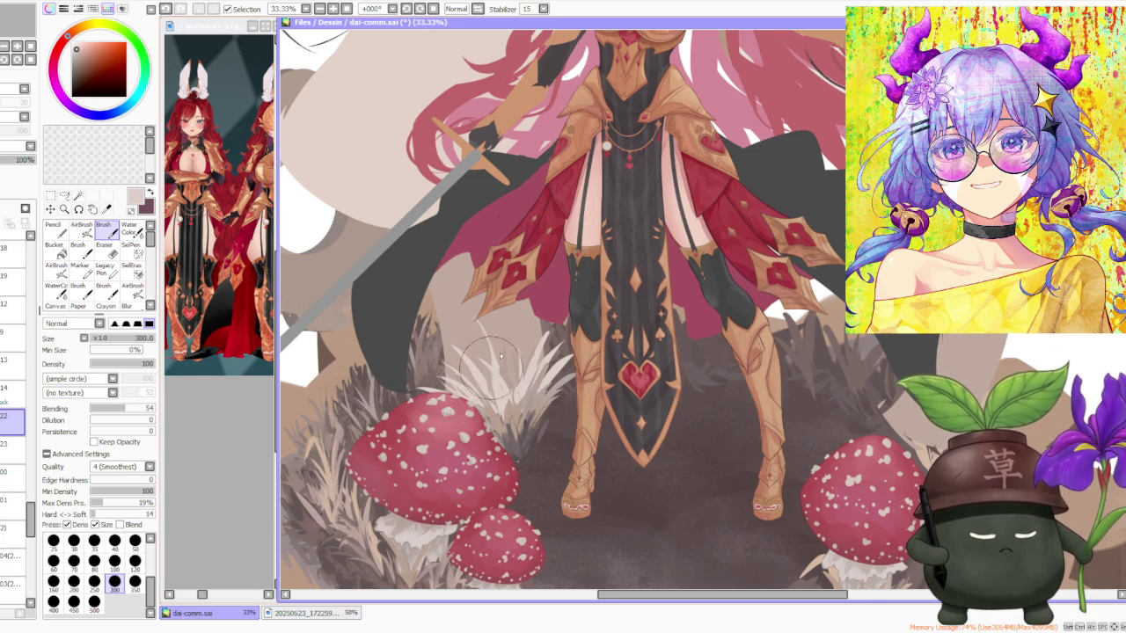
pyautogui.scroll(-1, 497, 374)
pyautogui.scroll(-1, 572, 304)
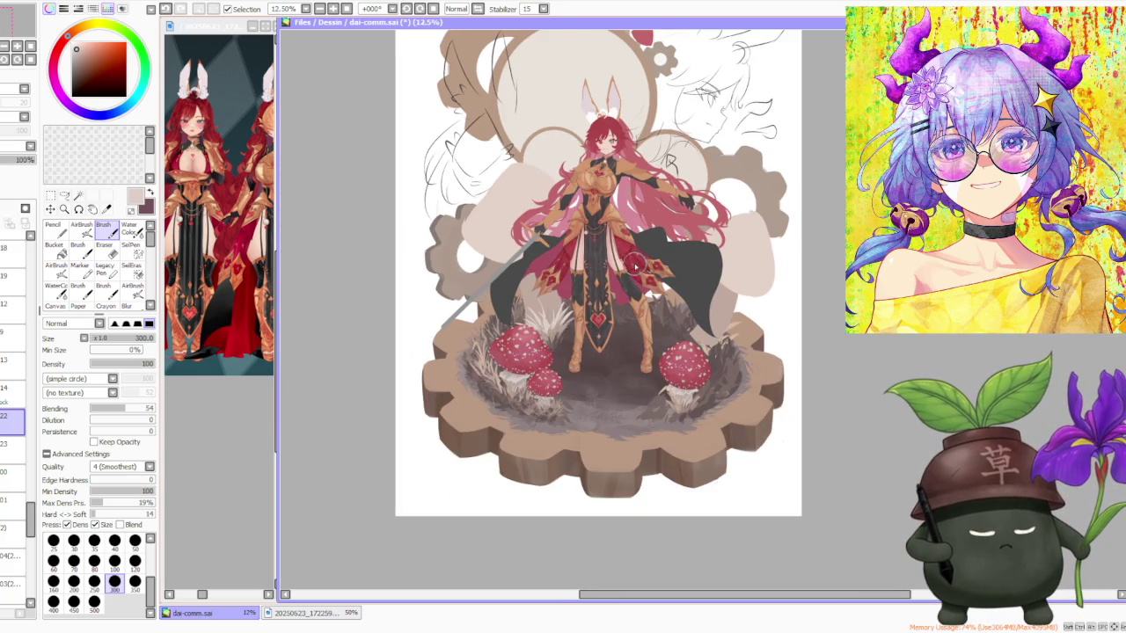
# Review the whole illustration zoomed out, then sample dark brown from the ground near the character.
pyautogui.scroll(-1, 640, 263)
pyautogui.scroll(1, 651, 247)
pyautogui.scroll(-1, 589, 281)
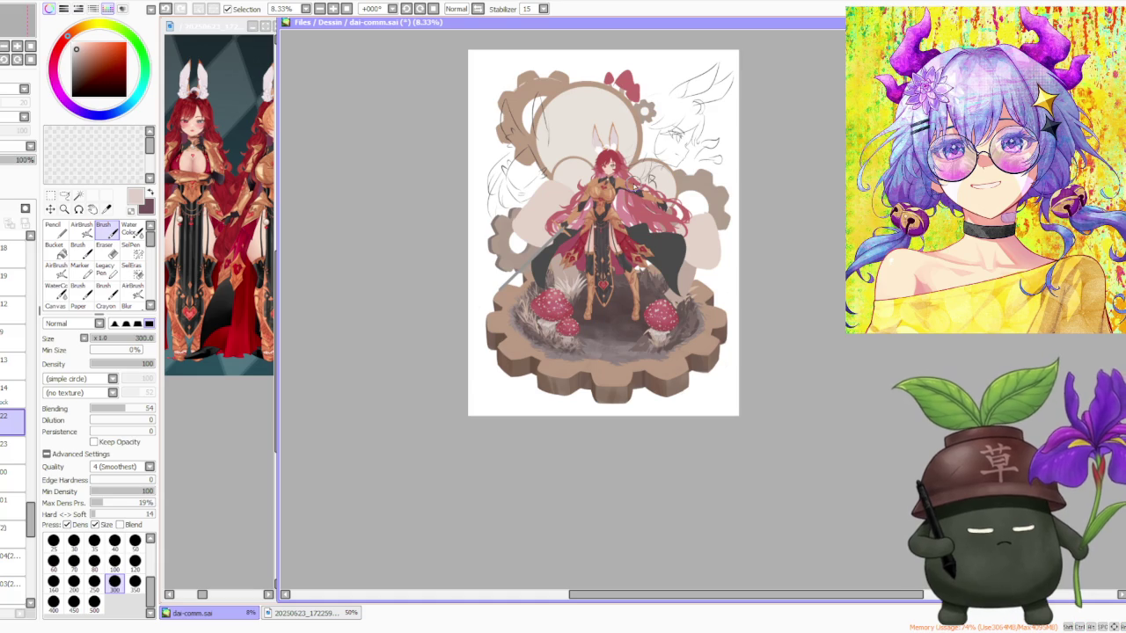
pyautogui.scroll(-1, 704, 414)
pyautogui.scroll(1, 662, 250)
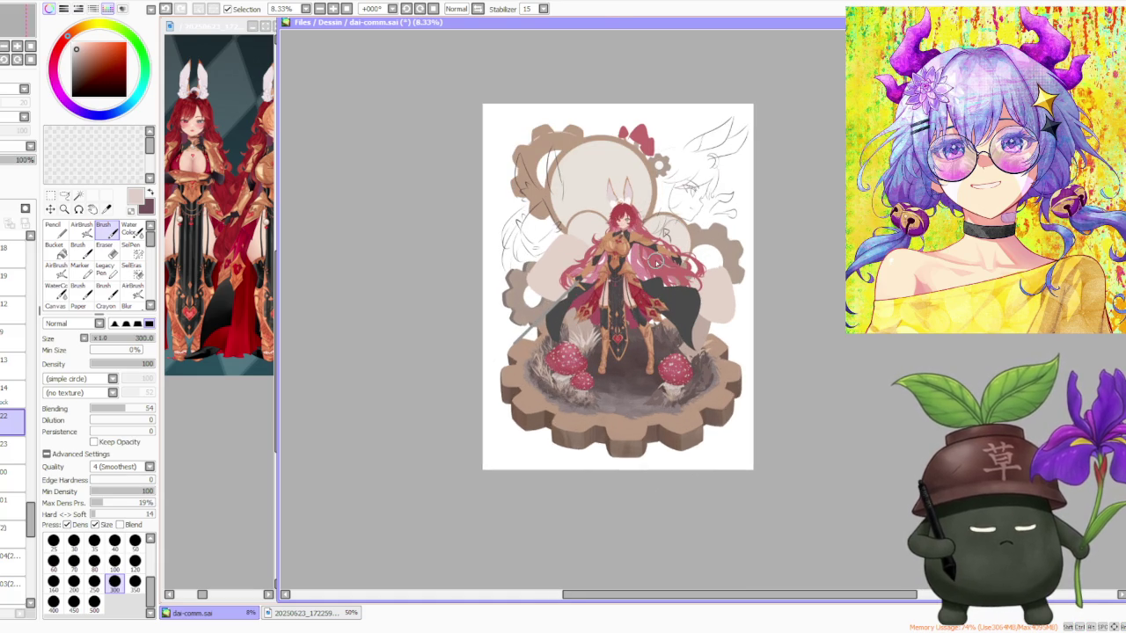
pyautogui.scroll(1, 655, 261)
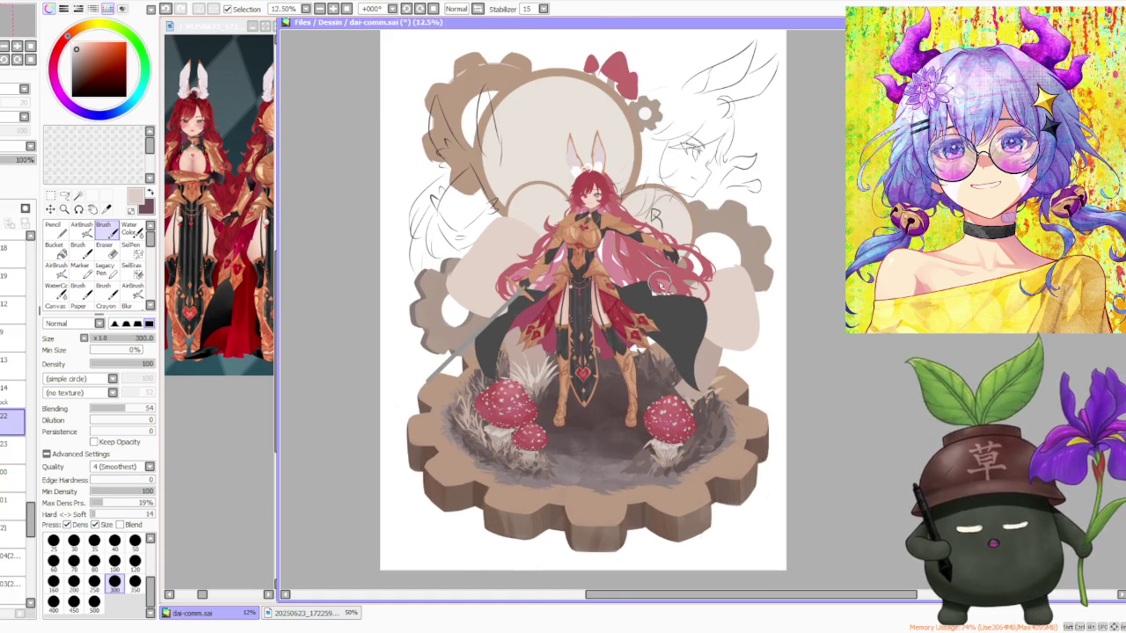
pyautogui.scroll(-1, 641, 277)
pyautogui.scroll(1, 741, 305)
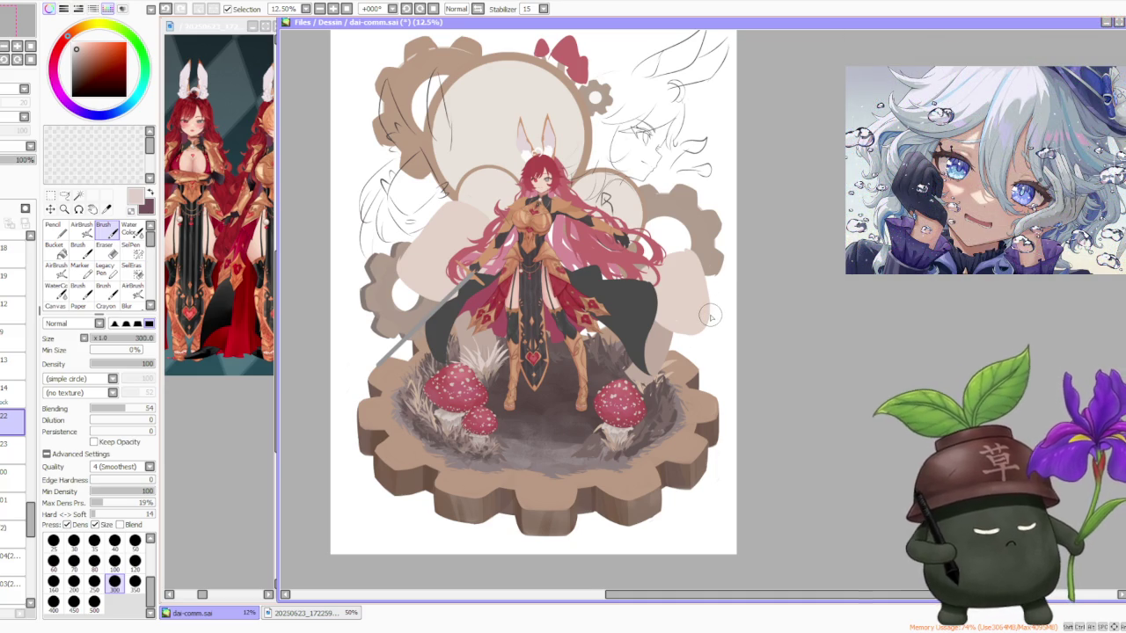
pyautogui.scroll(-1, 710, 311)
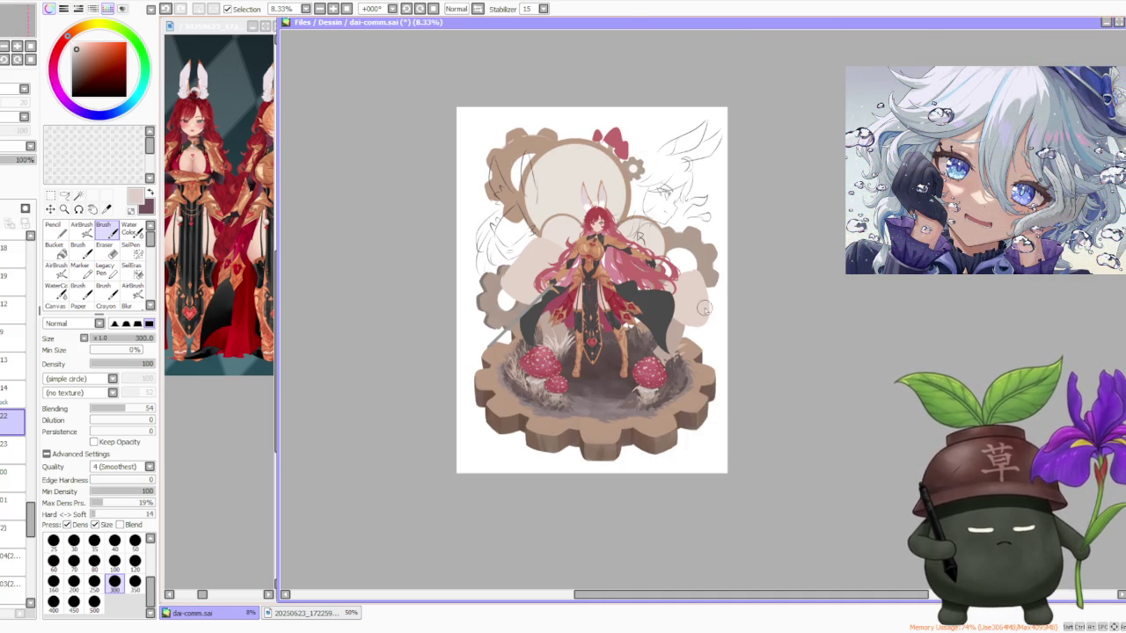
pyautogui.scroll(1, 709, 310)
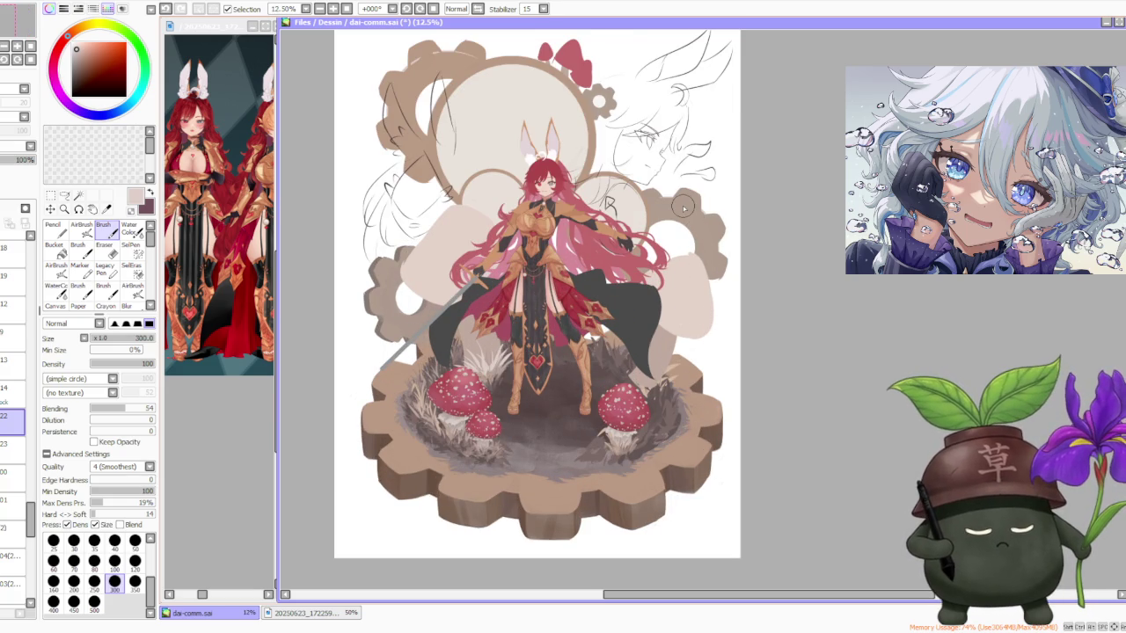
pyautogui.scroll(1, 683, 208)
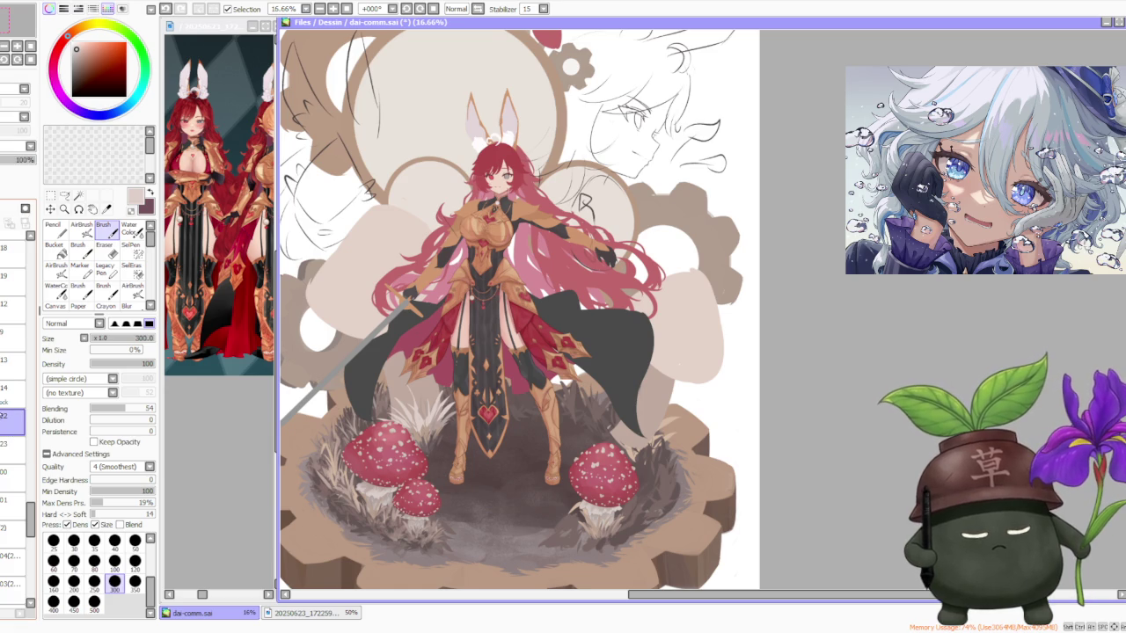
pyautogui.keyDown('alt'); pyautogui.click(425, 451); pyautogui.keyUp('alt')
pyautogui.scroll(1, 425, 450)
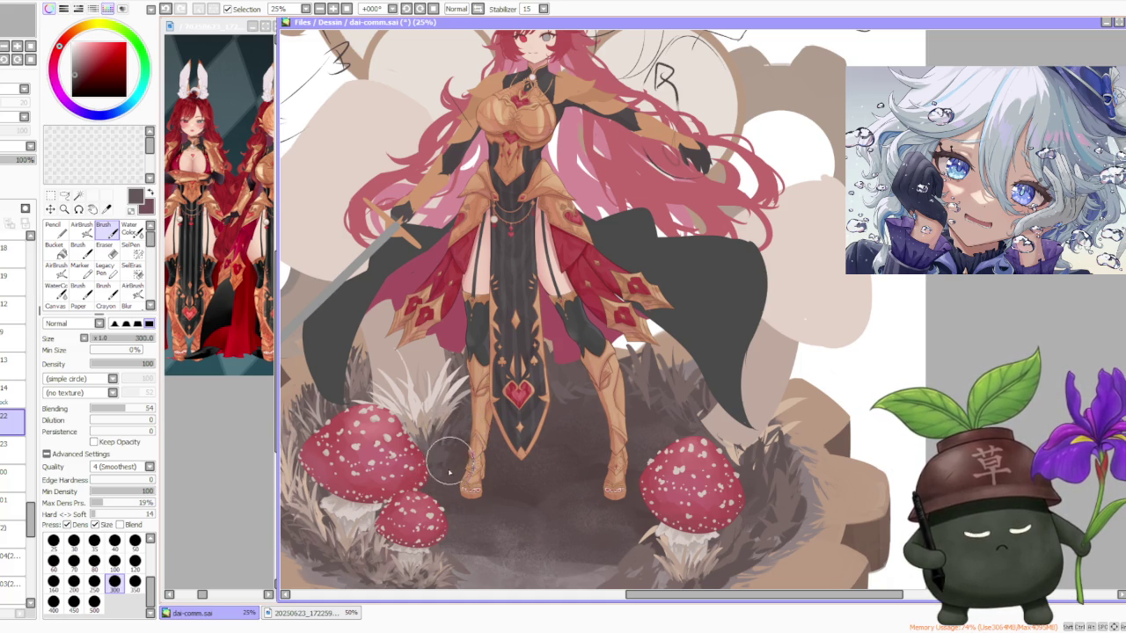
# Sample ground colours near the small toadstool, ending on a deep reddish-maroon brown.
pyautogui.scroll(-1, 597, 361)
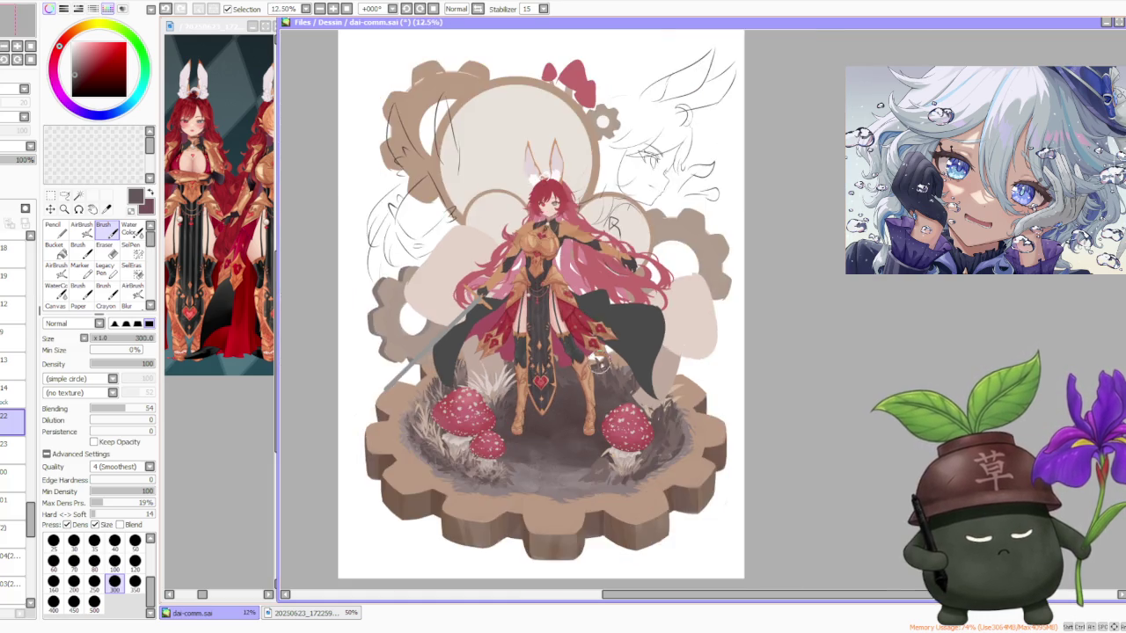
pyautogui.scroll(1, 598, 360)
pyautogui.scroll(1, 563, 379)
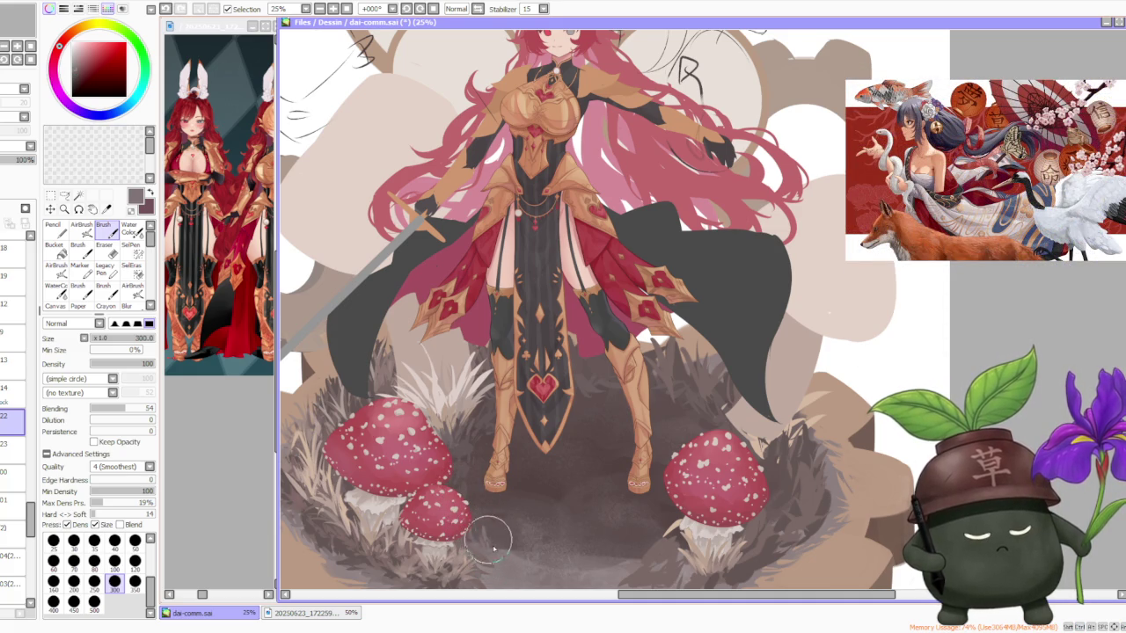
pyautogui.keyDown('alt'); pyautogui.click(485, 502); pyautogui.keyUp('alt')
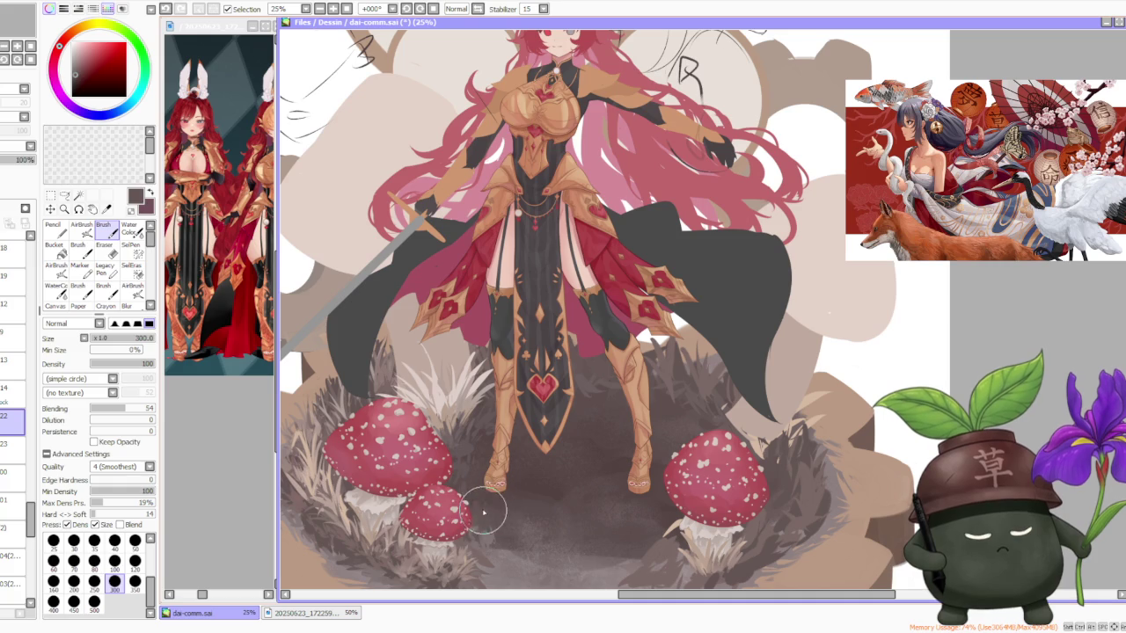
pyautogui.scroll(-2, 495, 523)
pyautogui.scroll(-1, 525, 419)
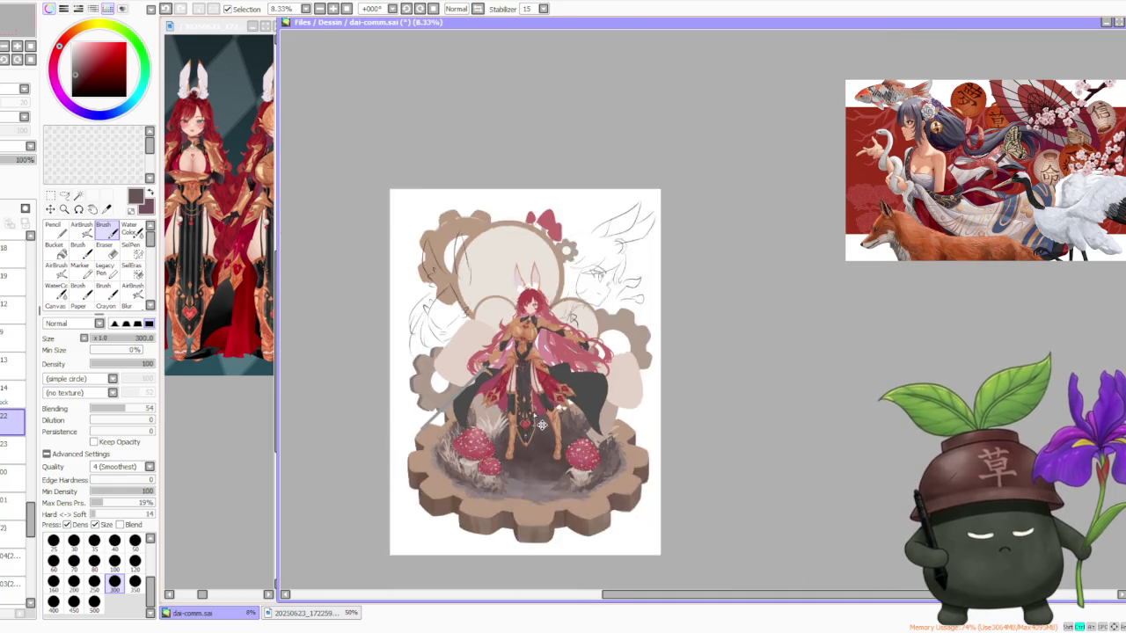
pyautogui.scroll(2, 525, 419)
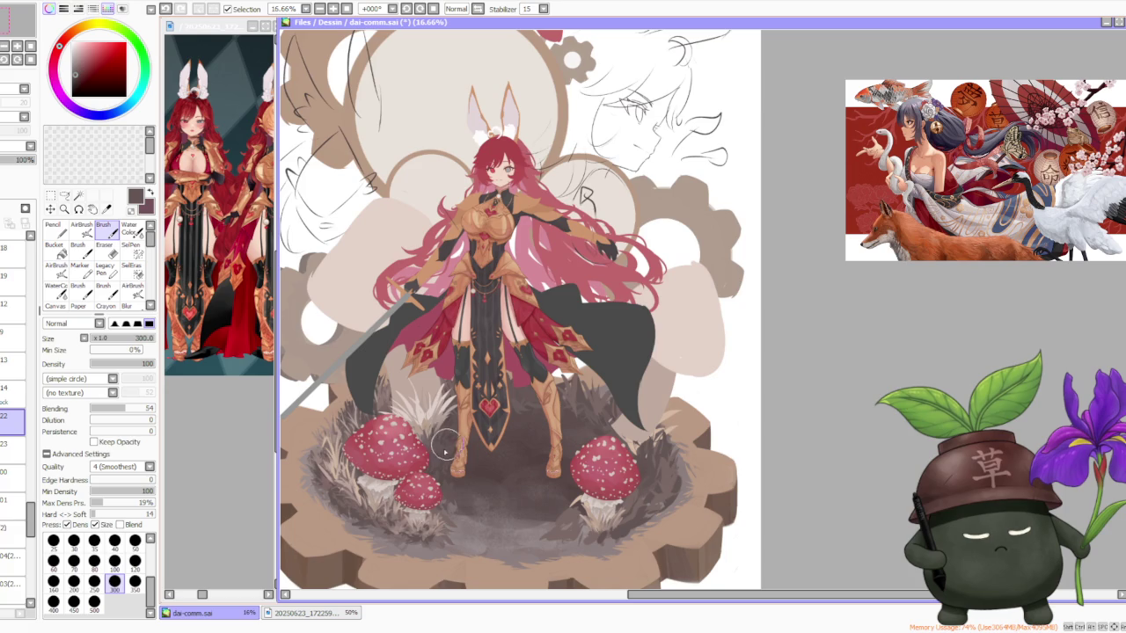
pyautogui.scroll(1, 435, 434)
pyautogui.keyDown('alt'); pyautogui.click(434, 414); pyautogui.keyUp('alt')
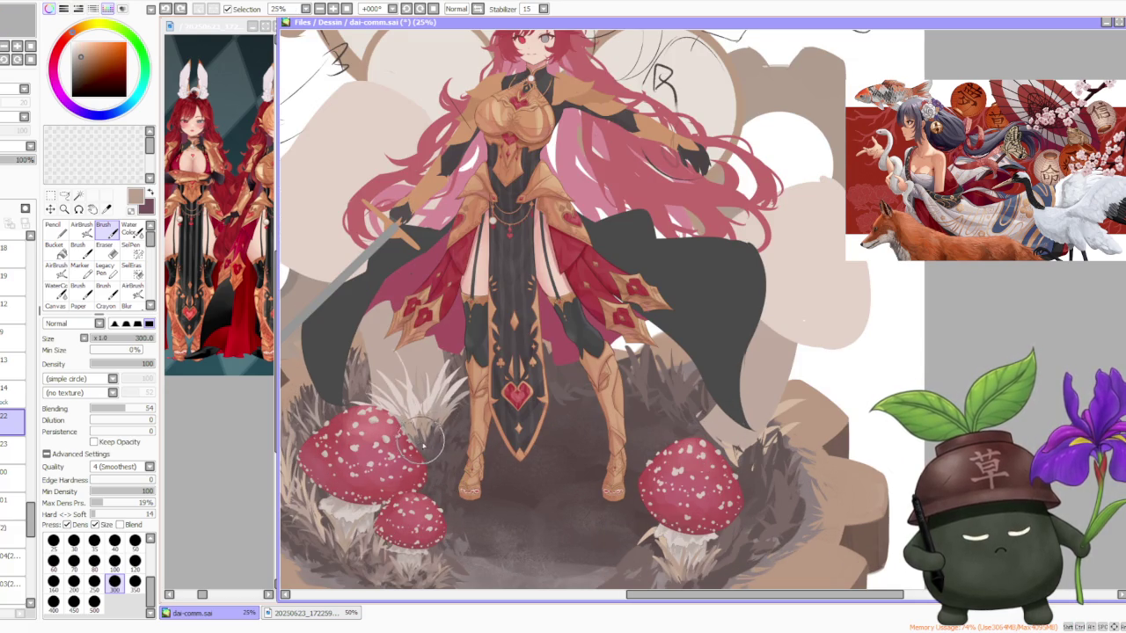
pyautogui.keyDown('alt'); pyautogui.click(420, 439); pyautogui.keyUp('alt')
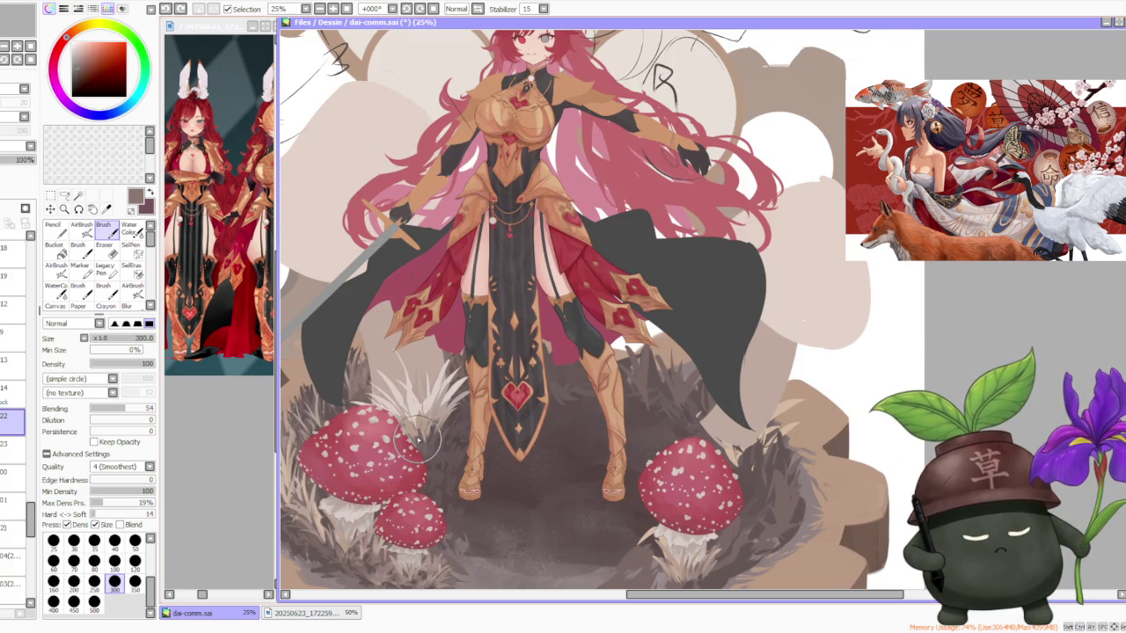
pyautogui.keyDown('alt'); pyautogui.click(440, 484); pyautogui.keyUp('alt')
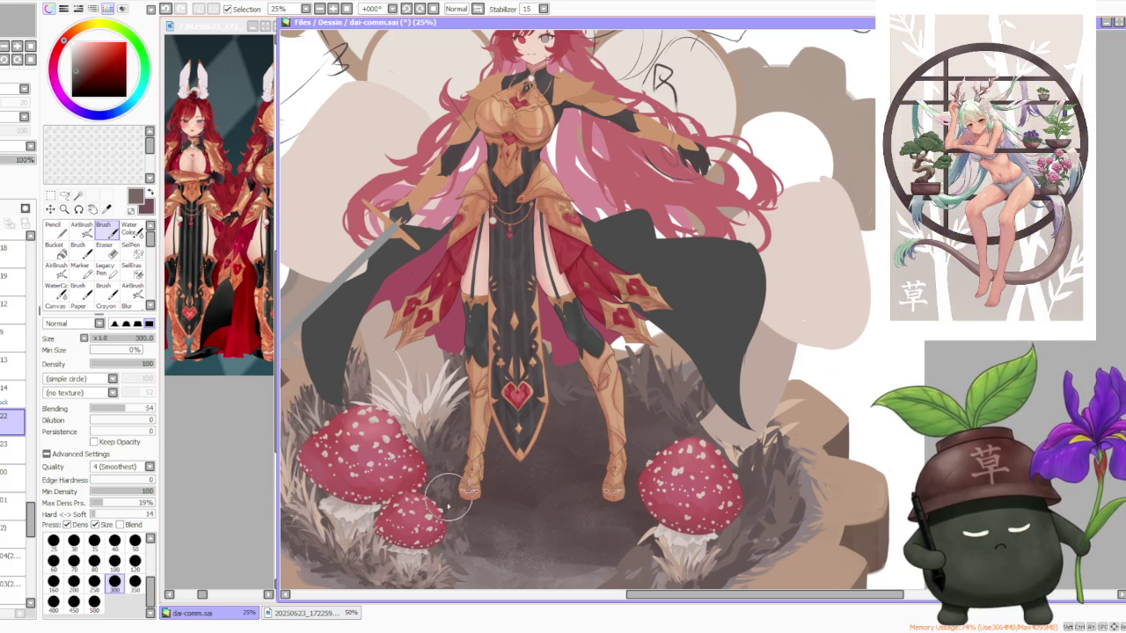
pyautogui.scroll(-2, 450, 504)
pyautogui.scroll(-3, 605, 359)
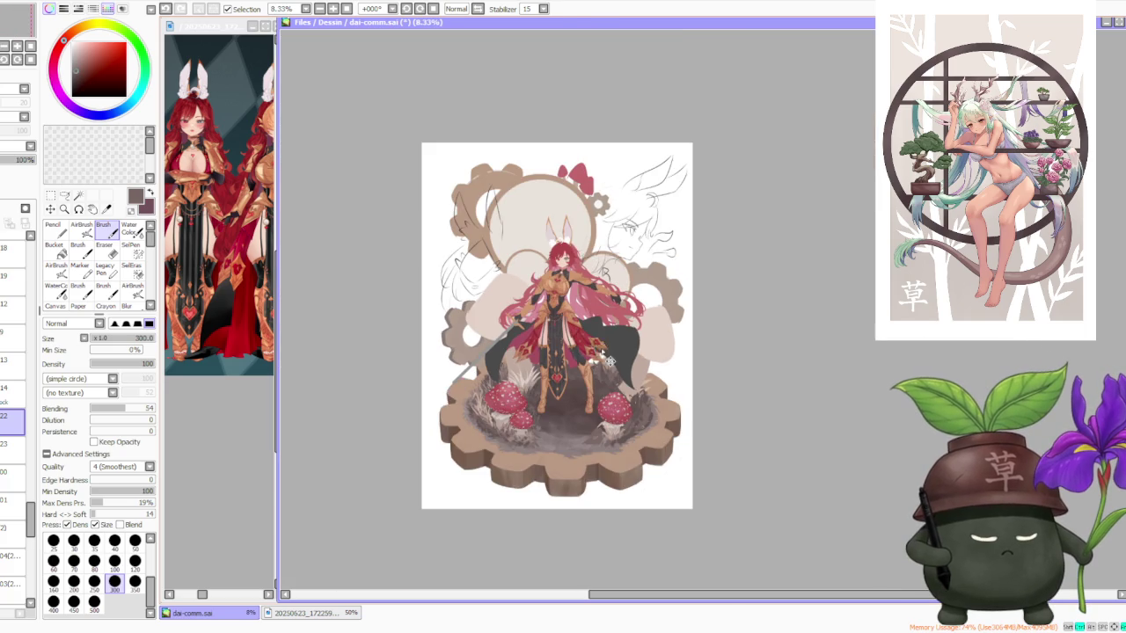
pyautogui.scroll(1, 605, 359)
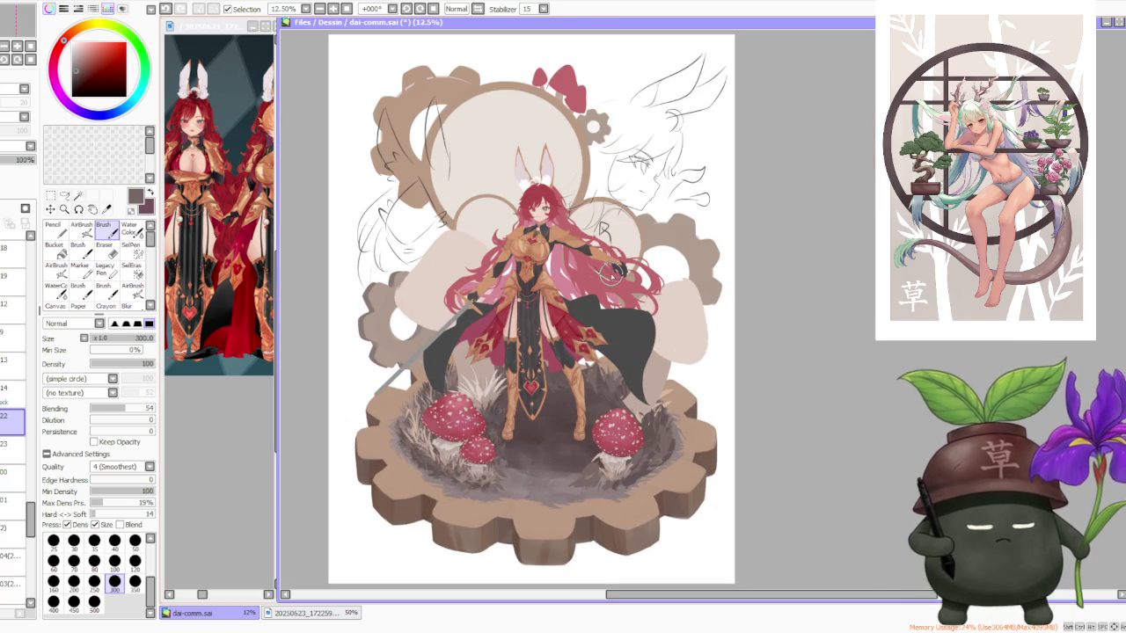
pyautogui.scroll(-1, 613, 274)
pyautogui.scroll(1, 553, 256)
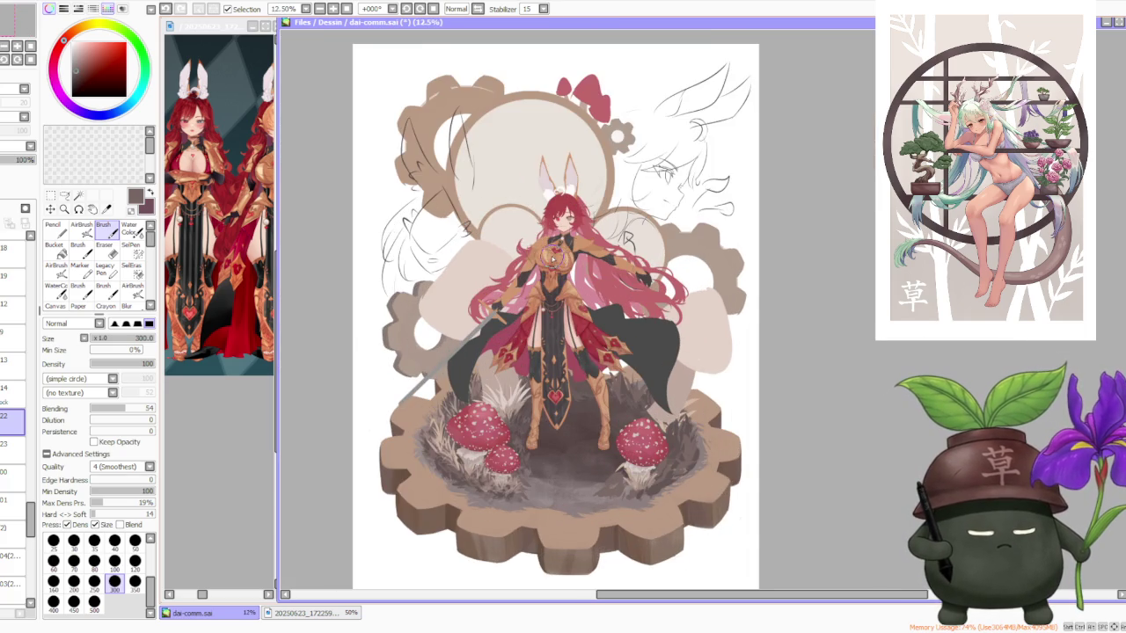
pyautogui.scroll(-1, 565, 261)
pyautogui.scroll(1, 642, 306)
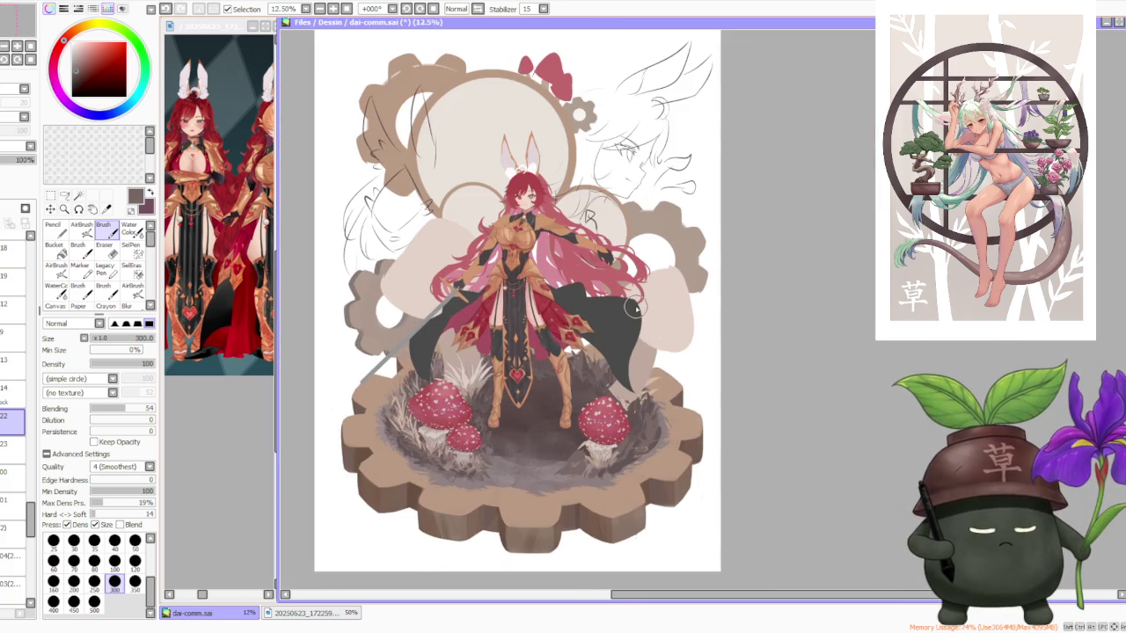
pyautogui.scroll(-1, 634, 308)
pyautogui.scroll(1, 633, 308)
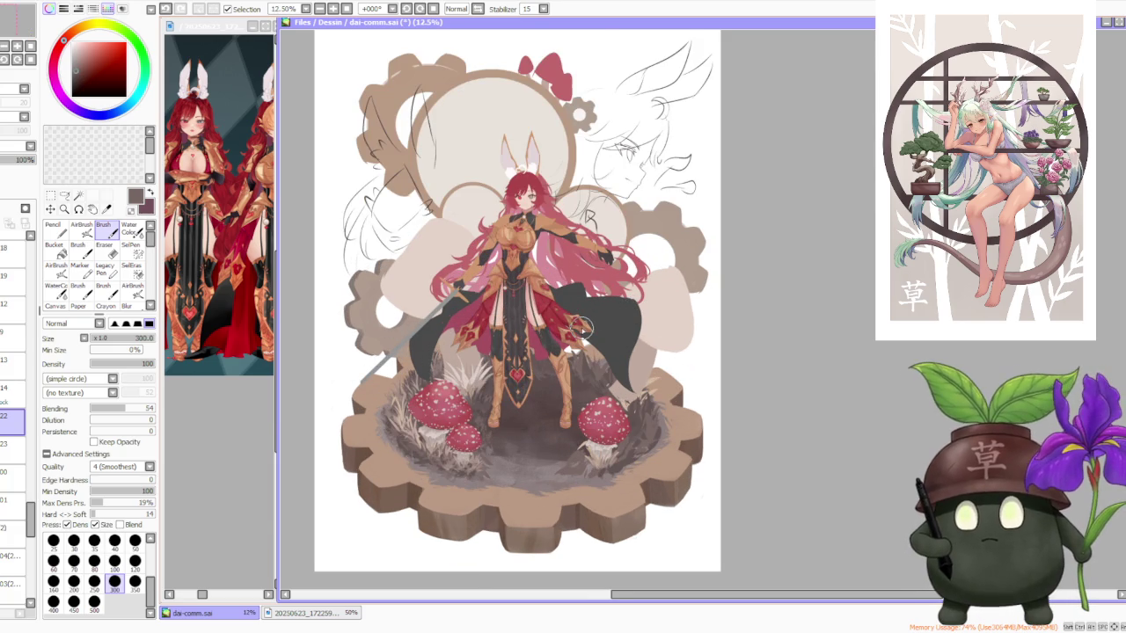
pyautogui.scroll(1, 581, 328)
pyautogui.keyDown('alt'); pyautogui.click(421, 394); pyautogui.keyUp('alt')
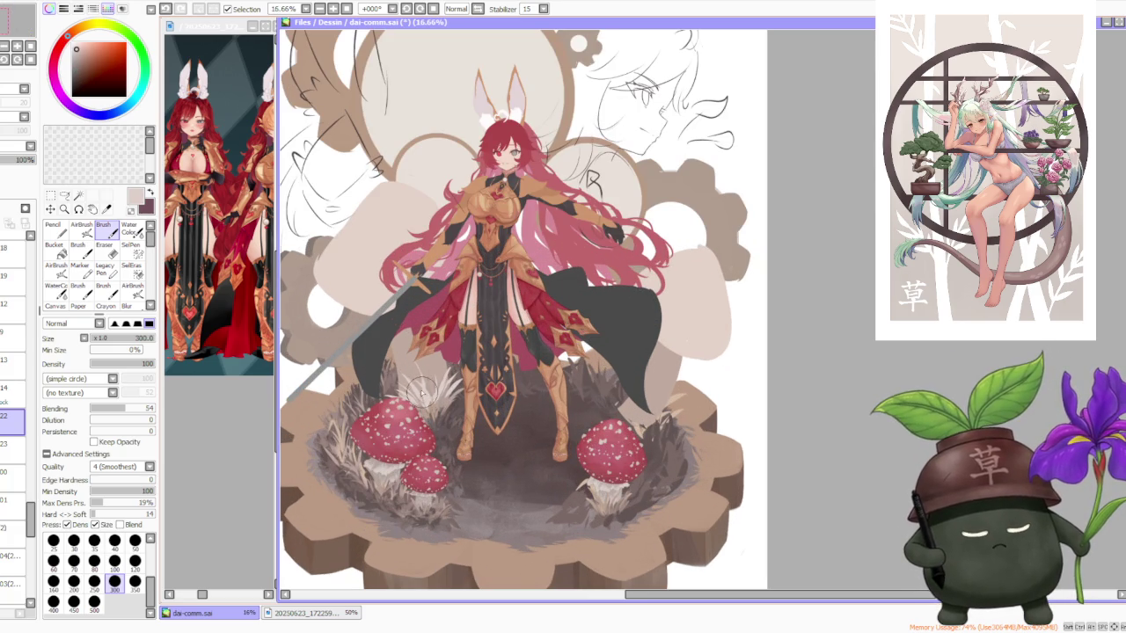
pyautogui.scroll(1, 421, 393)
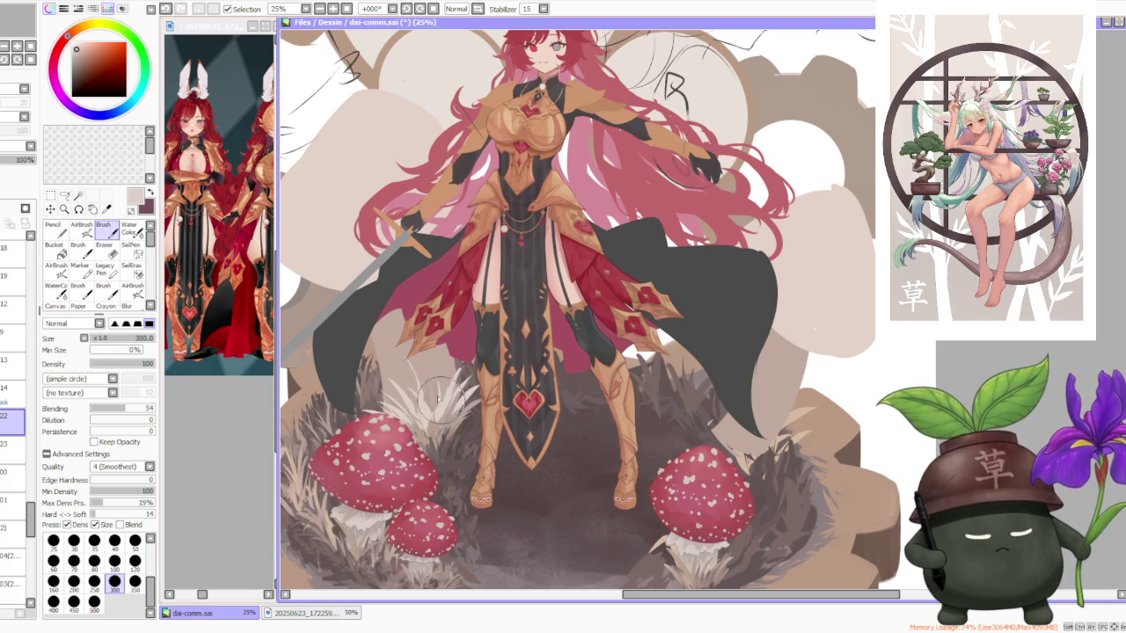
pyautogui.keyDown('alt'); pyautogui.click(420, 426); pyautogui.keyUp('alt')
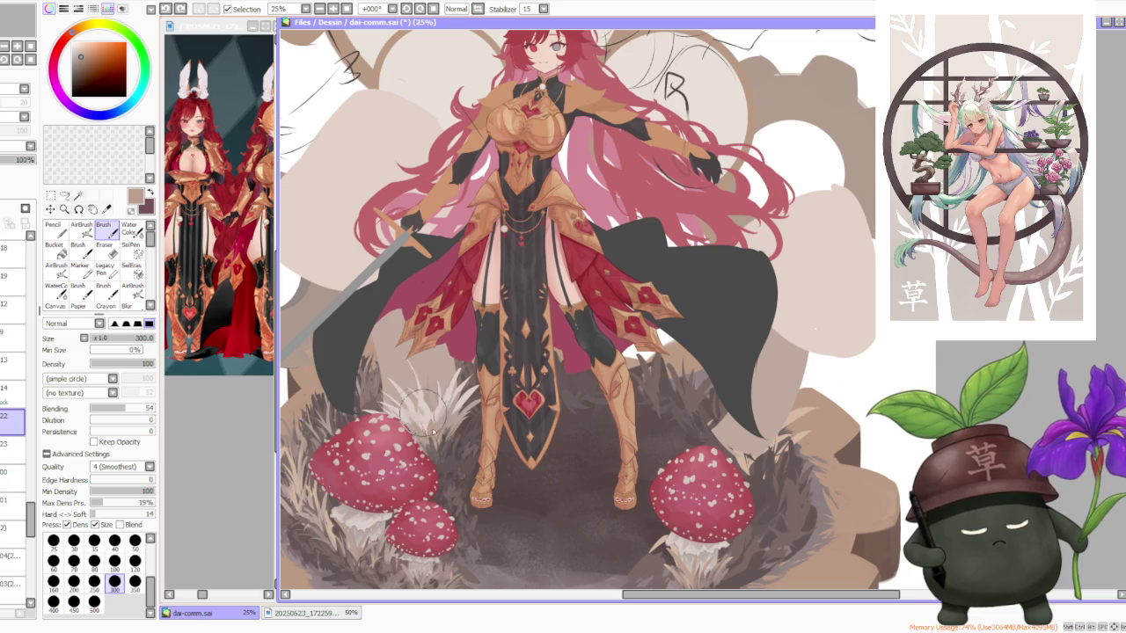
pyautogui.scroll(-2, 461, 387)
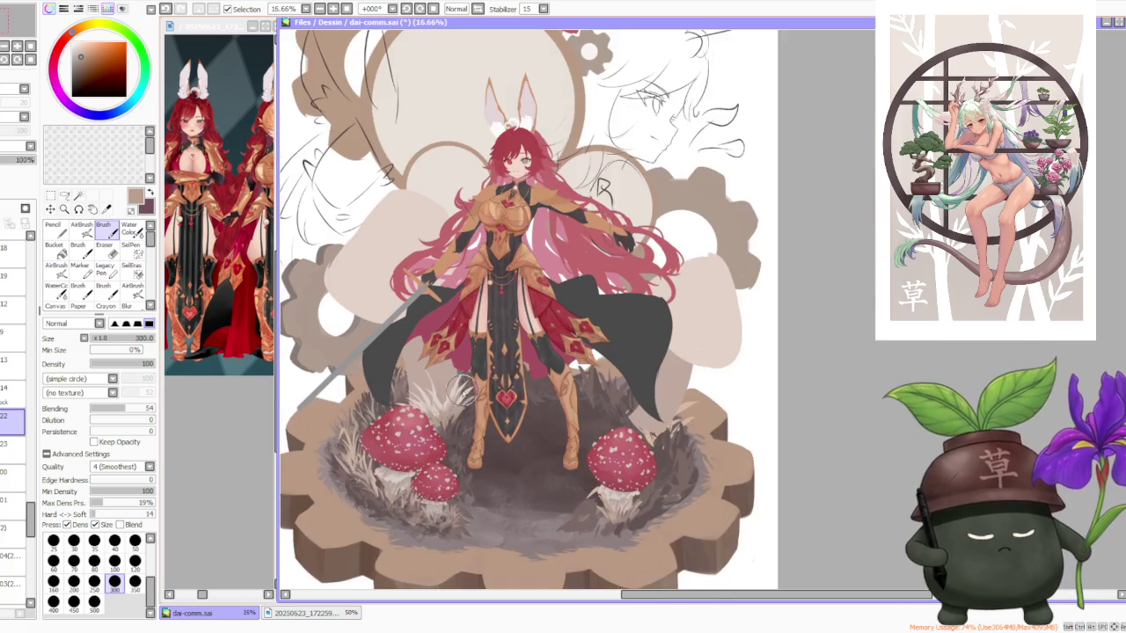
pyautogui.scroll(-3, 461, 389)
pyautogui.scroll(-1, 465, 356)
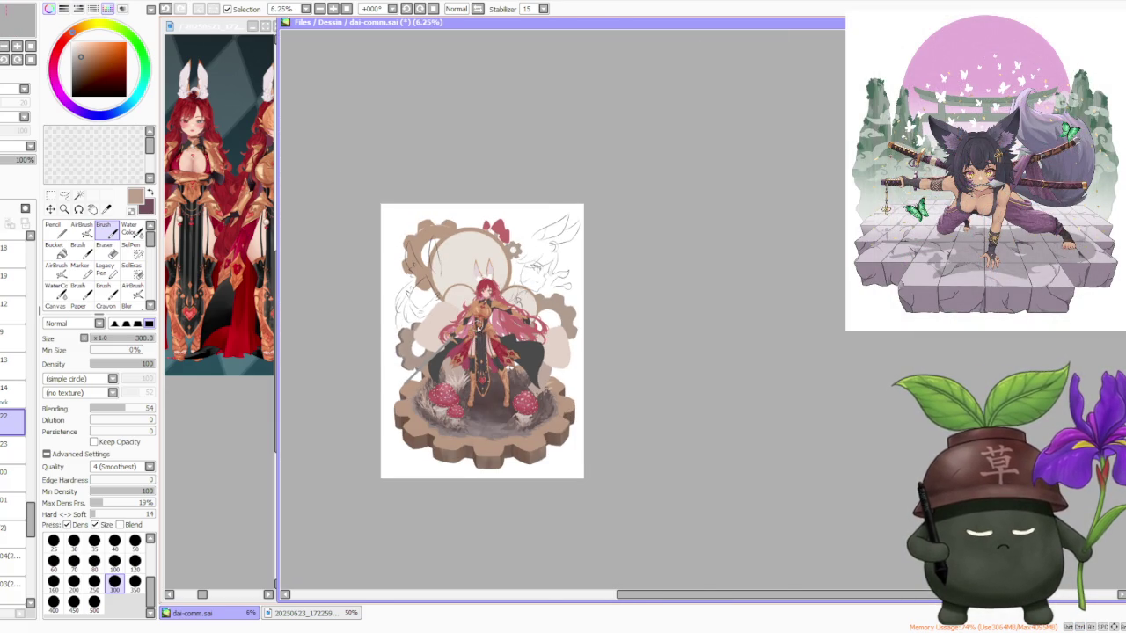
pyautogui.scroll(1, 476, 326)
pyautogui.scroll(1, 468, 319)
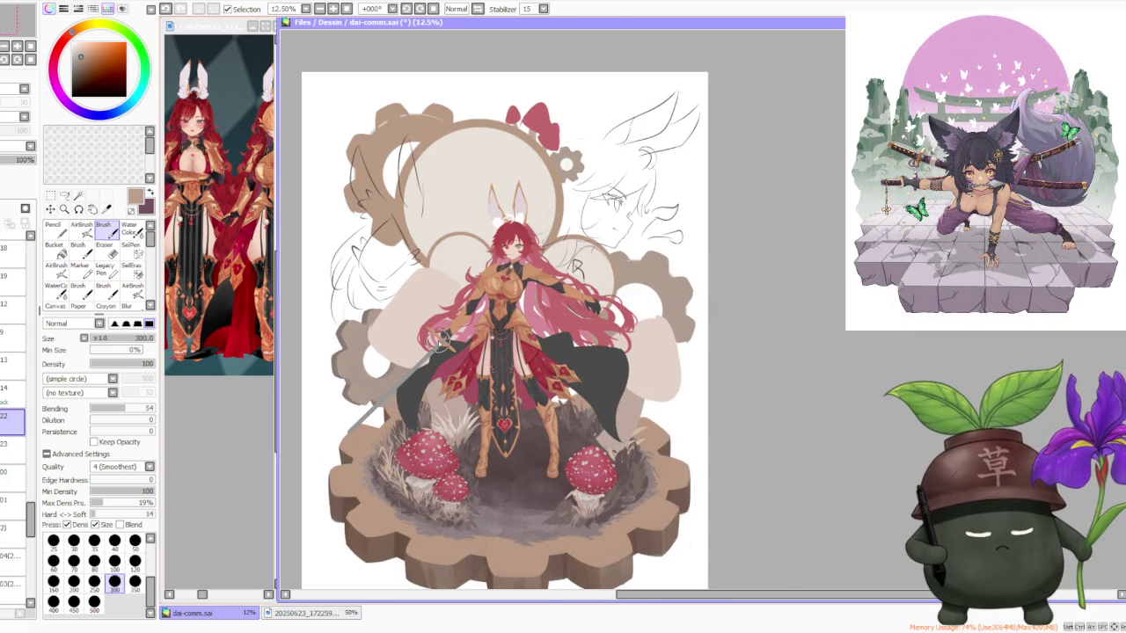
pyautogui.scroll(-1, 435, 329)
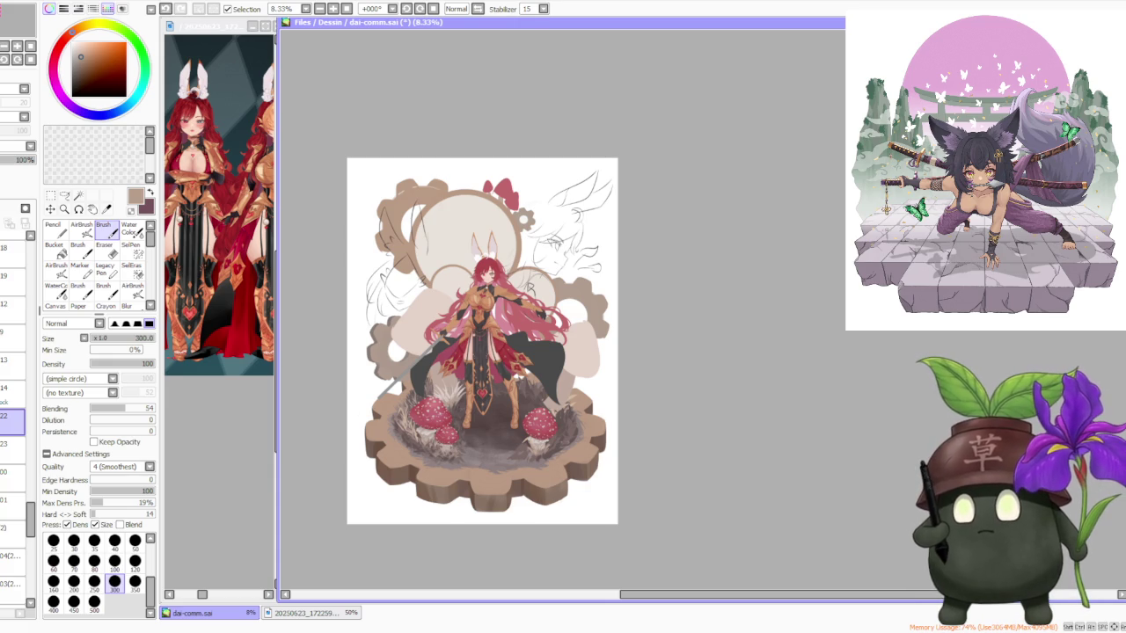
pyautogui.hotkey('alt', 'Tab')
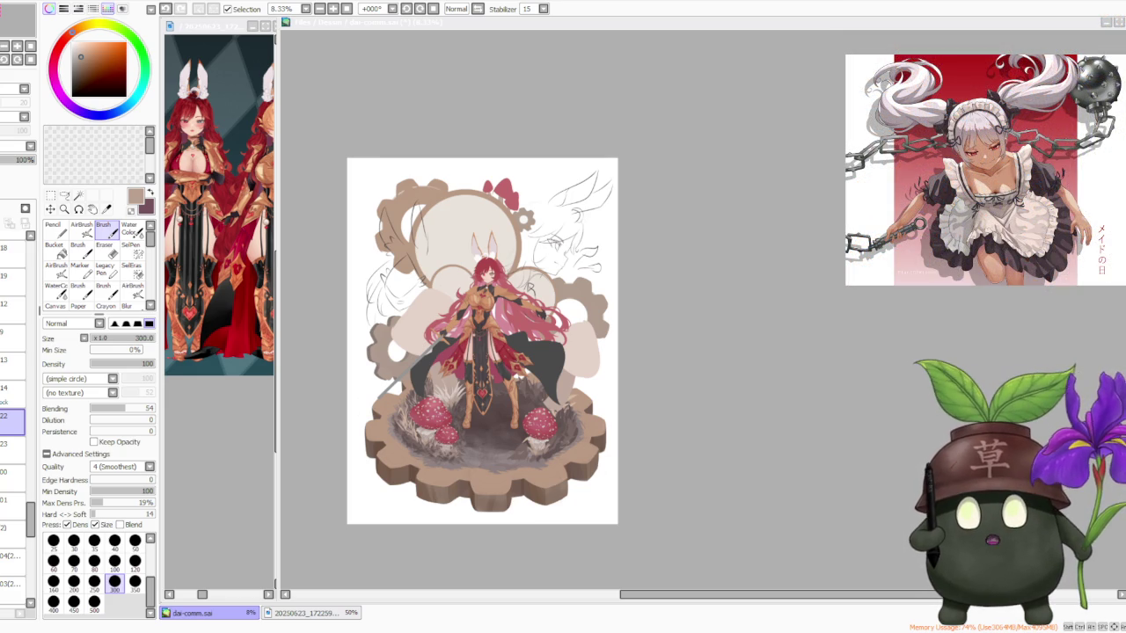
pyautogui.click(720, 313)
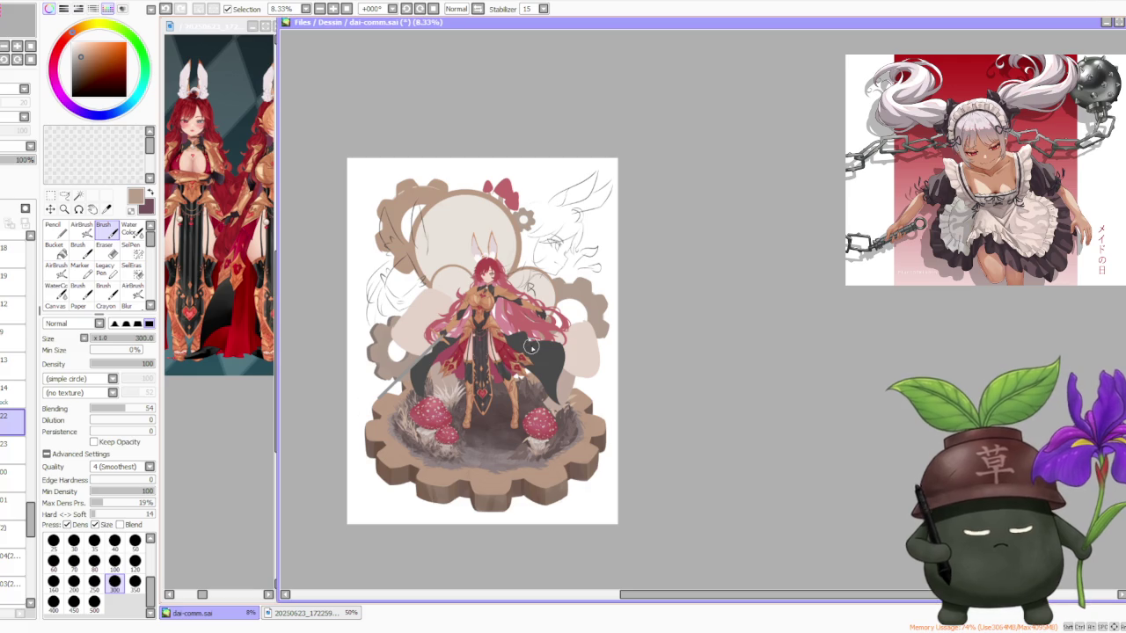
# Make layer 00 the working layer and set the brush size to 500.
pyautogui.click(13, 473)
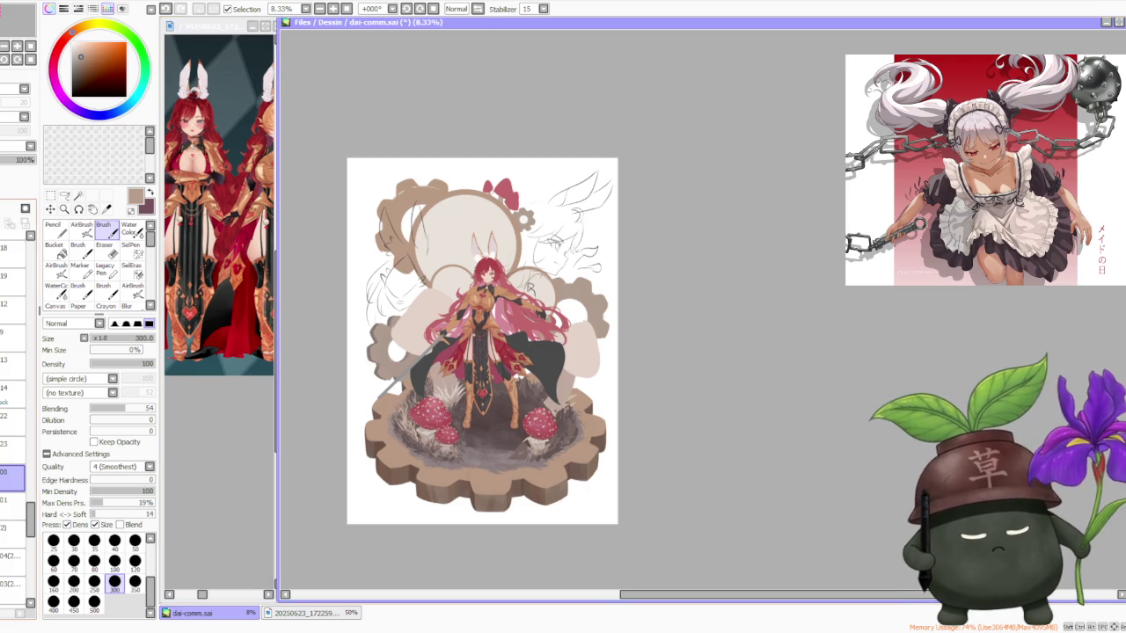
pyautogui.click(94, 603)
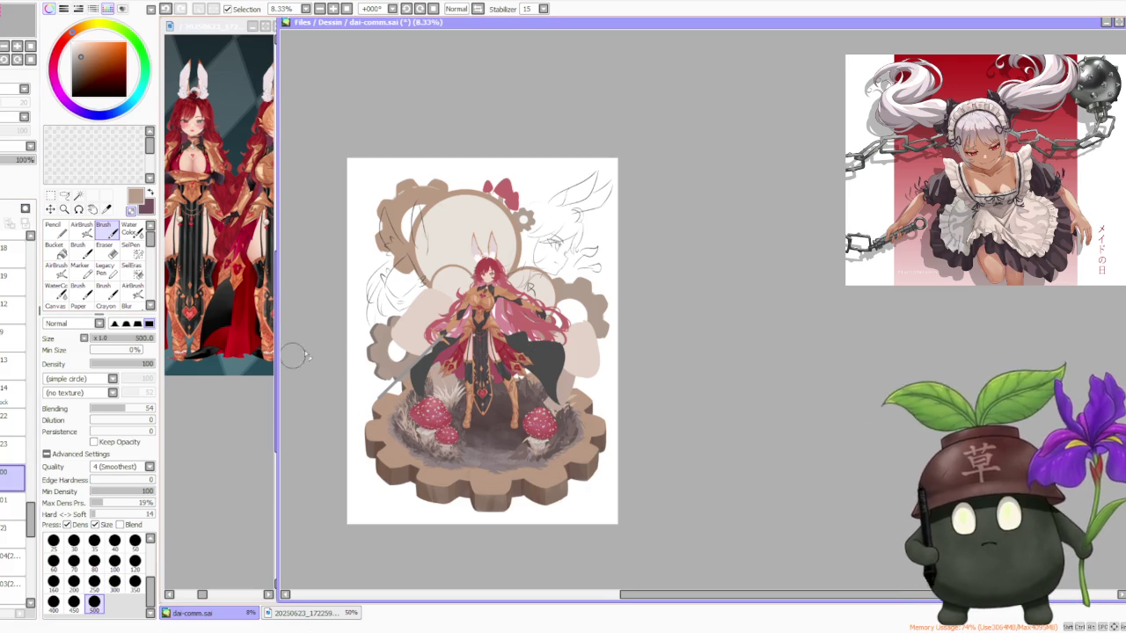
pyautogui.scroll(1, 429, 316)
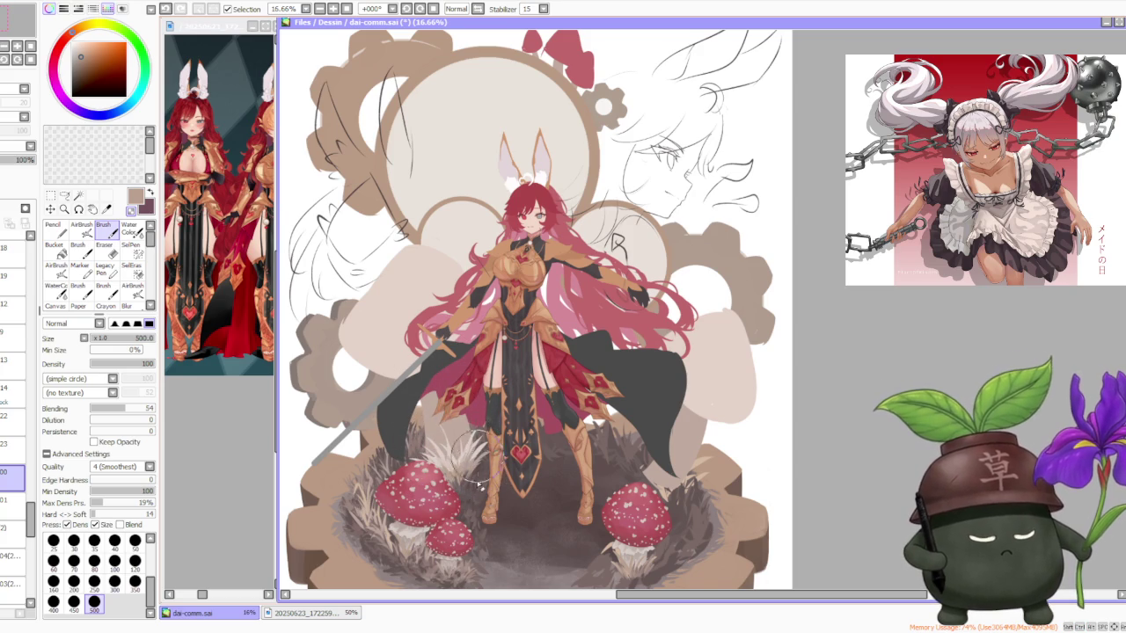
# Zoom in and out to inspect the mushrooms and grass around the character.
pyautogui.scroll(-2, 461, 387)
pyautogui.scroll(-1, 480, 304)
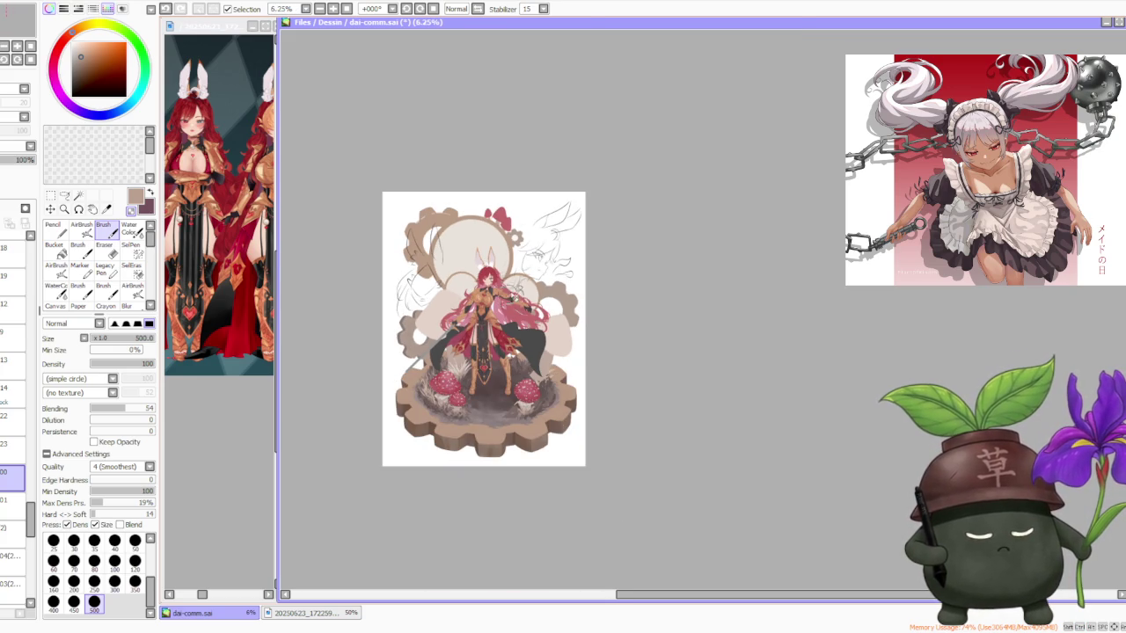
pyautogui.scroll(1, 533, 281)
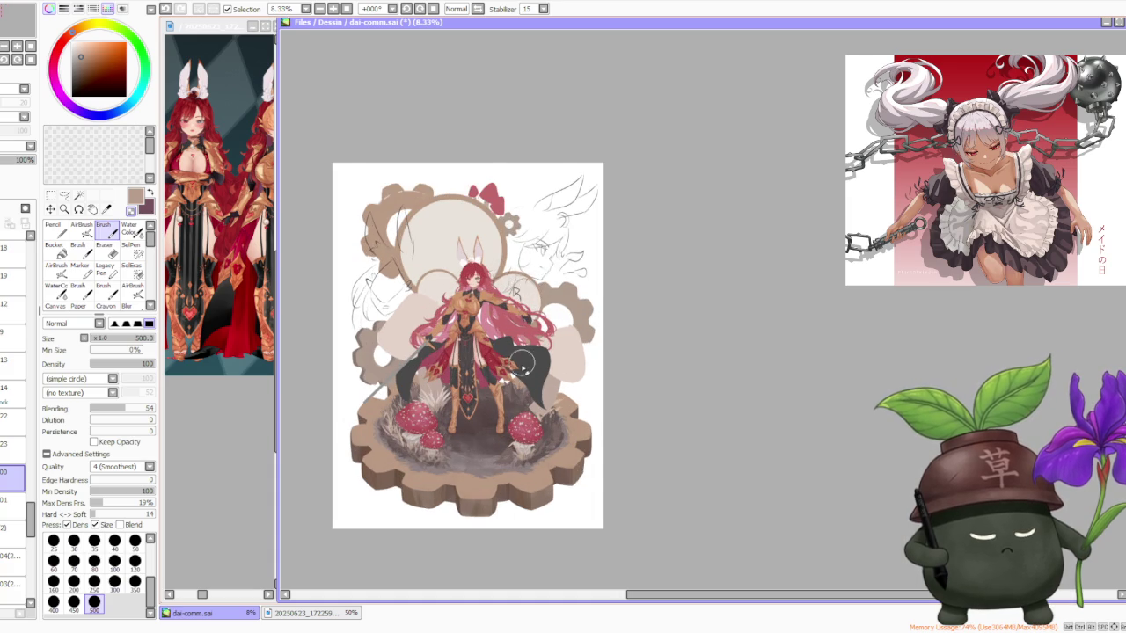
pyautogui.scroll(1, 523, 370)
pyautogui.scroll(-1, 516, 379)
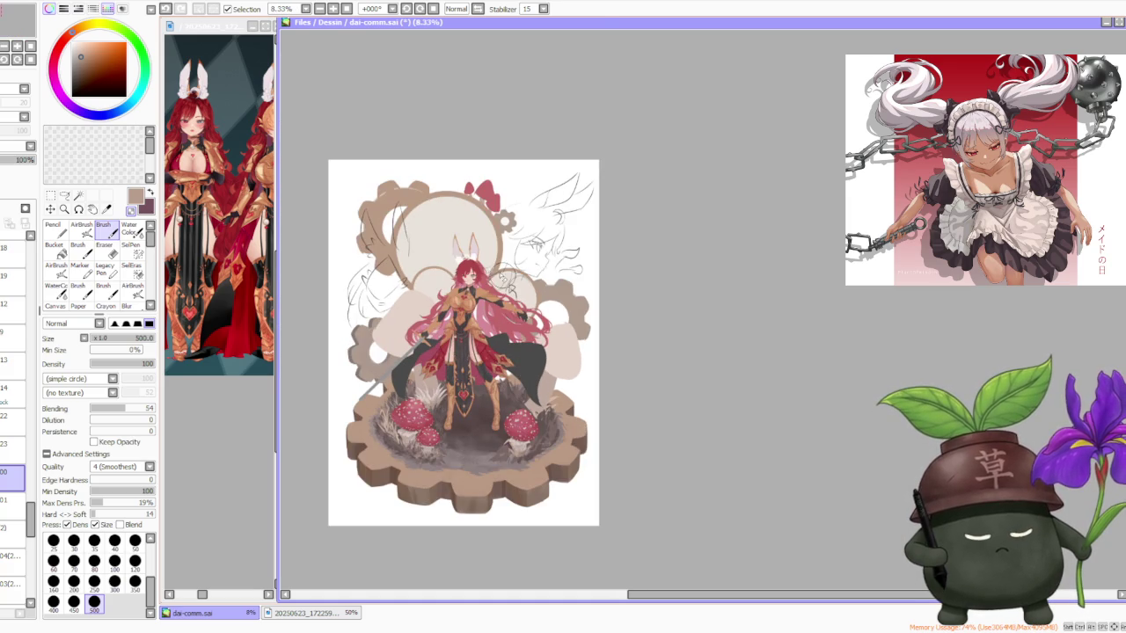
pyautogui.scroll(1, 481, 282)
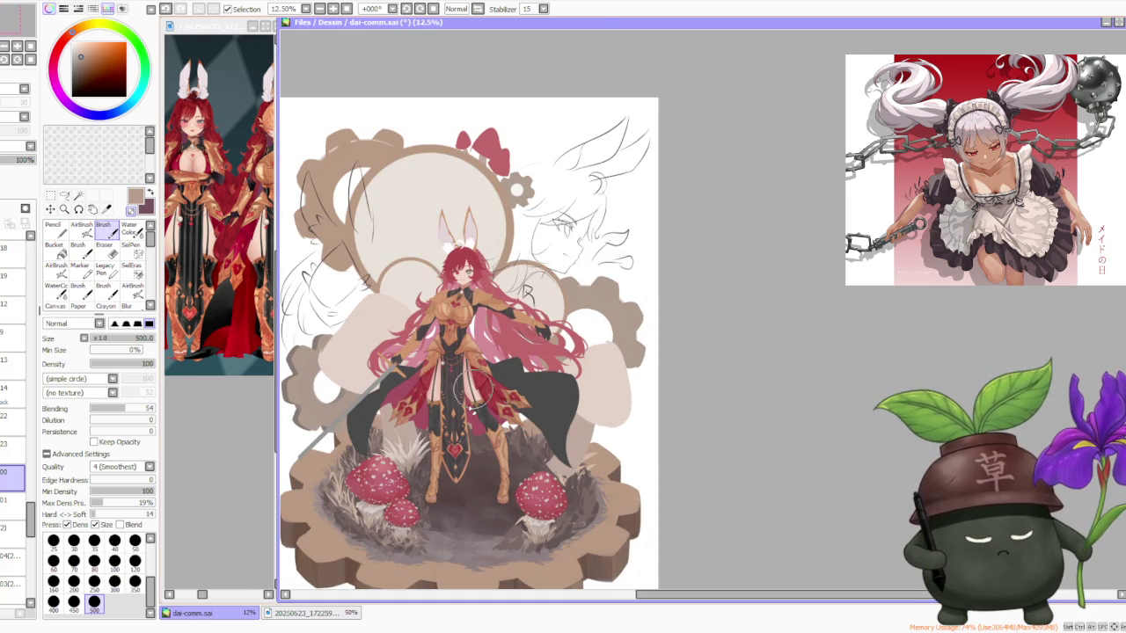
pyautogui.scroll(1, 475, 365)
pyautogui.scroll(-1, 523, 303)
pyautogui.scroll(-1, 505, 336)
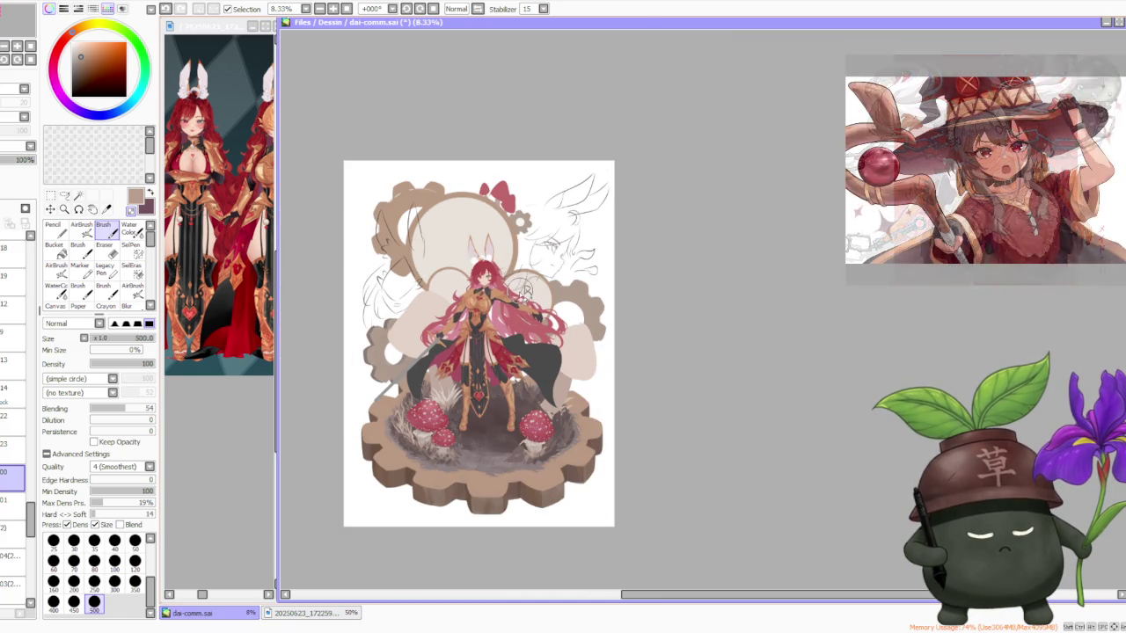
pyautogui.scroll(2, 486, 374)
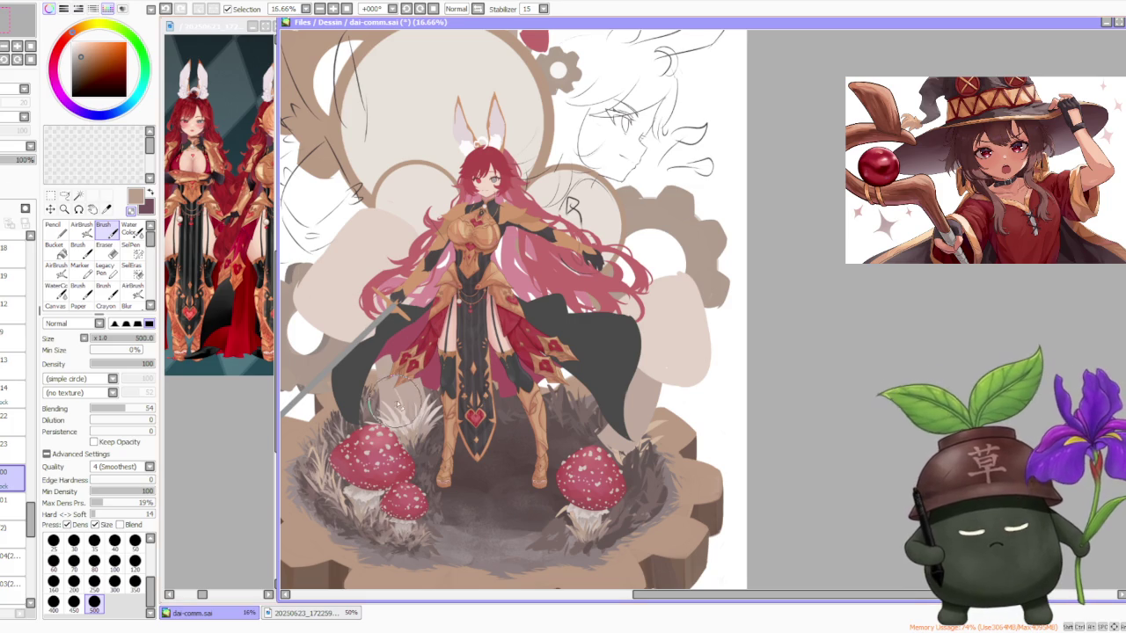
# Airbrush faint dark reddish-brown shading onto the ground left of the legs.
pyautogui.keyDown('alt'); pyautogui.click(370, 406); pyautogui.keyUp('alt')
pyautogui.press('v')
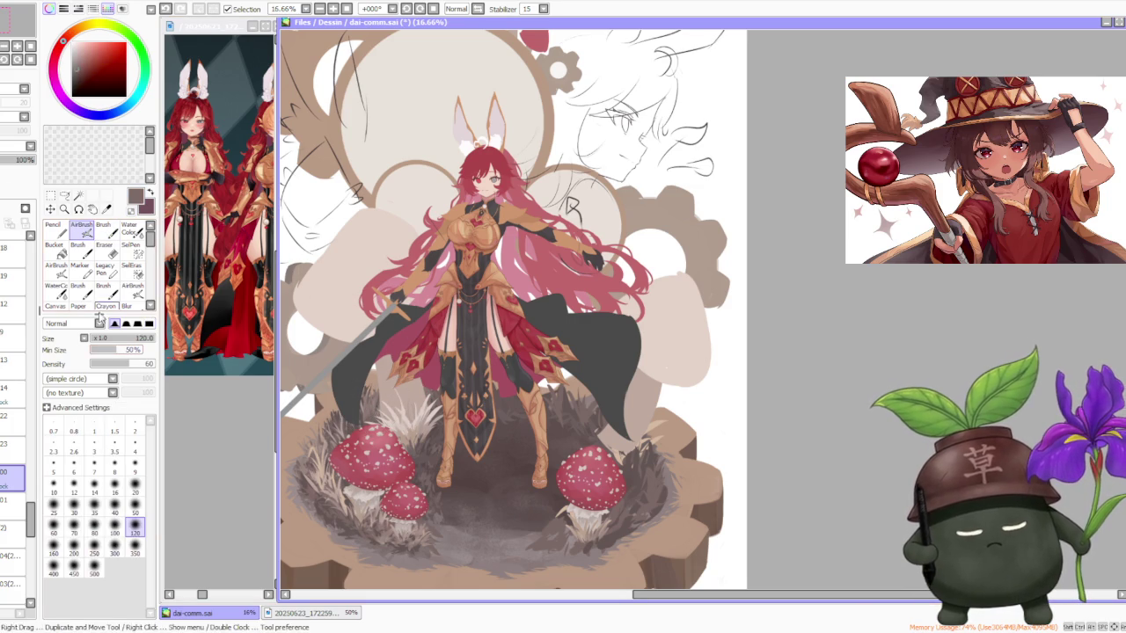
pyautogui.moveTo(383, 400); pyautogui.dragTo(424, 456)
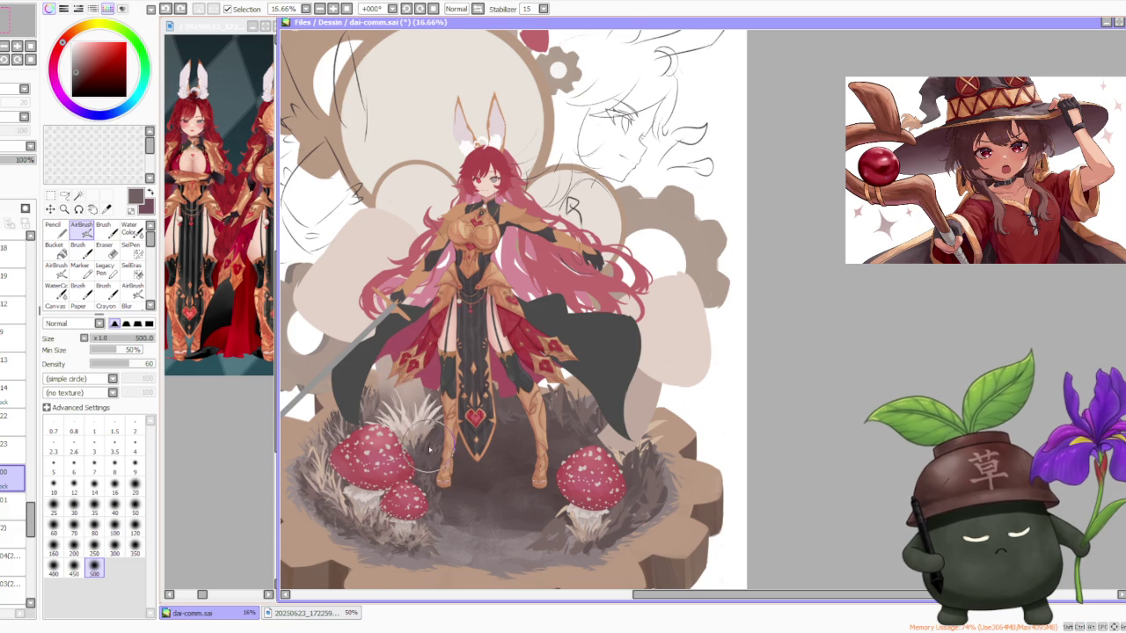
# Sample the skirt's light pinkish beige and return to the regular Brush.
pyautogui.scroll(1, 414, 438)
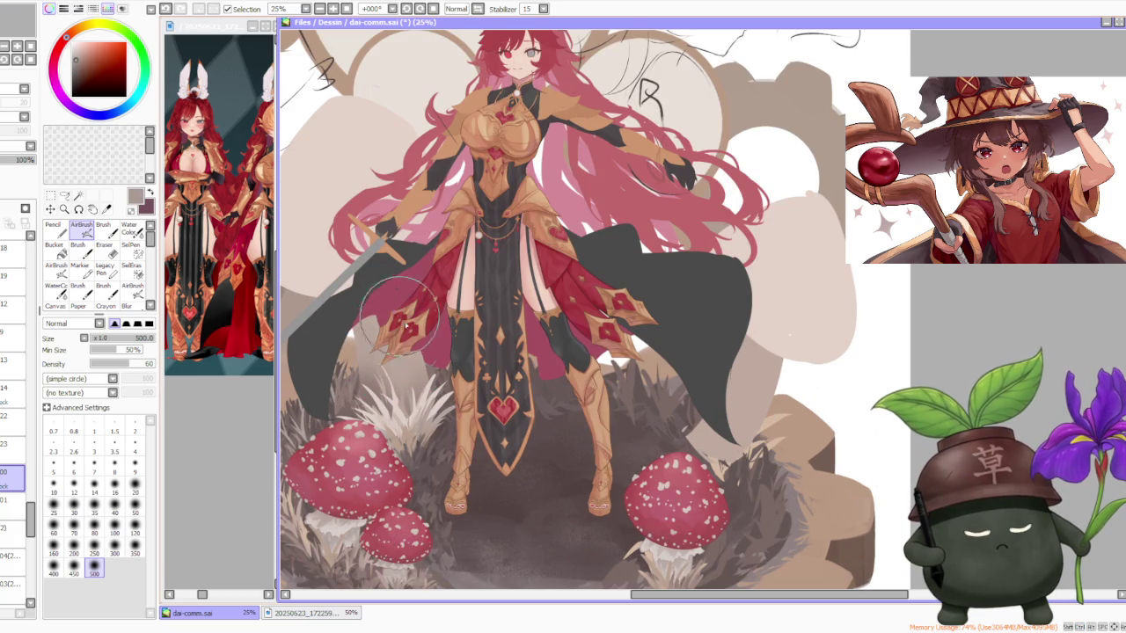
pyautogui.keyDown('alt'); pyautogui.click(319, 255); pyautogui.keyUp('alt')
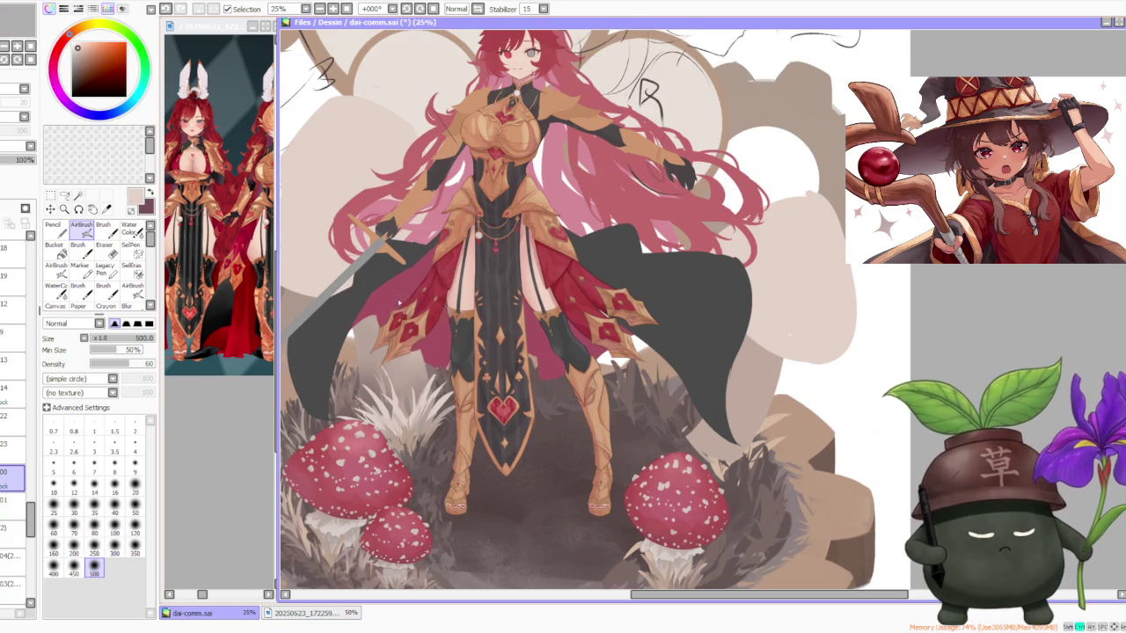
pyautogui.scroll(-1, 395, 304)
pyautogui.press('b')
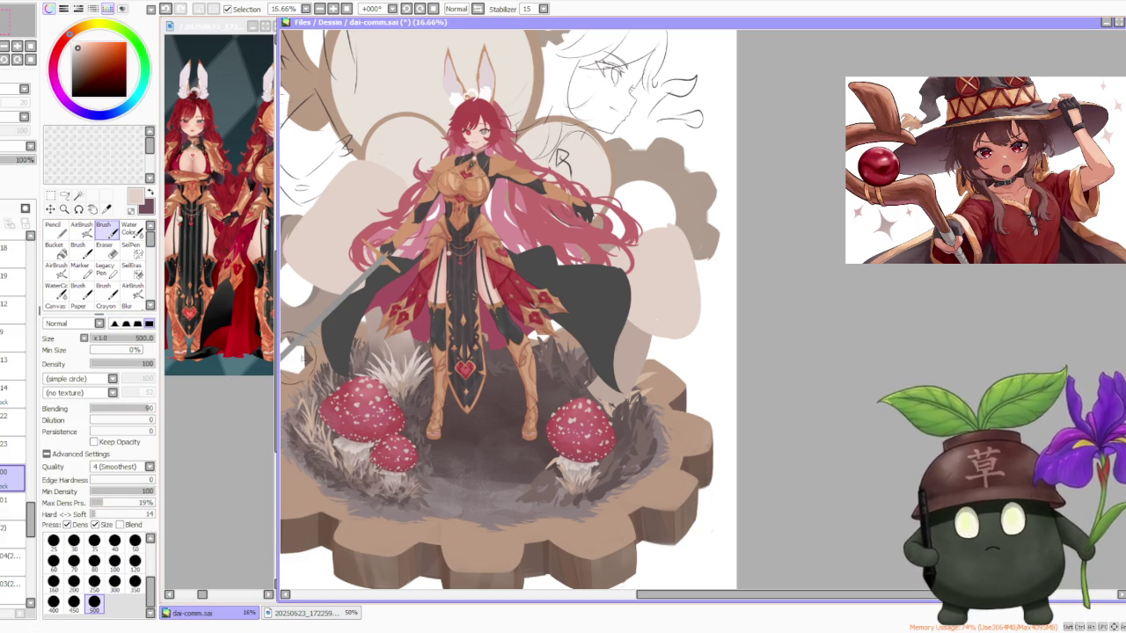
# Sample several browns and pinkish beiges from the thigh and grass.
pyautogui.scroll(1, 405, 317)
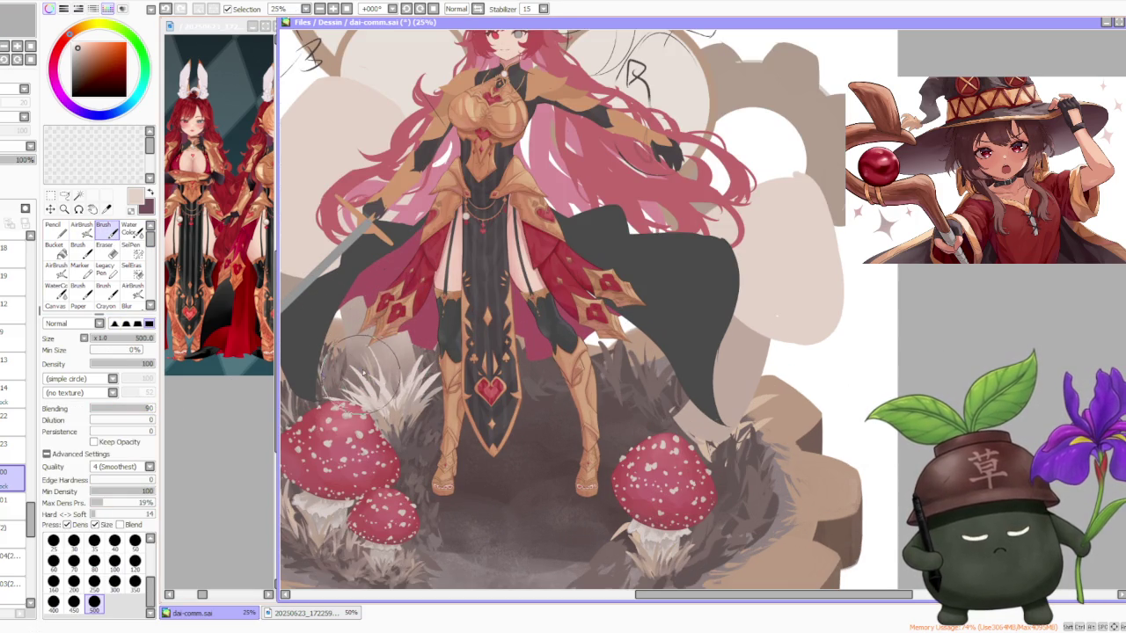
pyautogui.keyDown('alt'); pyautogui.click(361, 370); pyautogui.keyUp('alt')
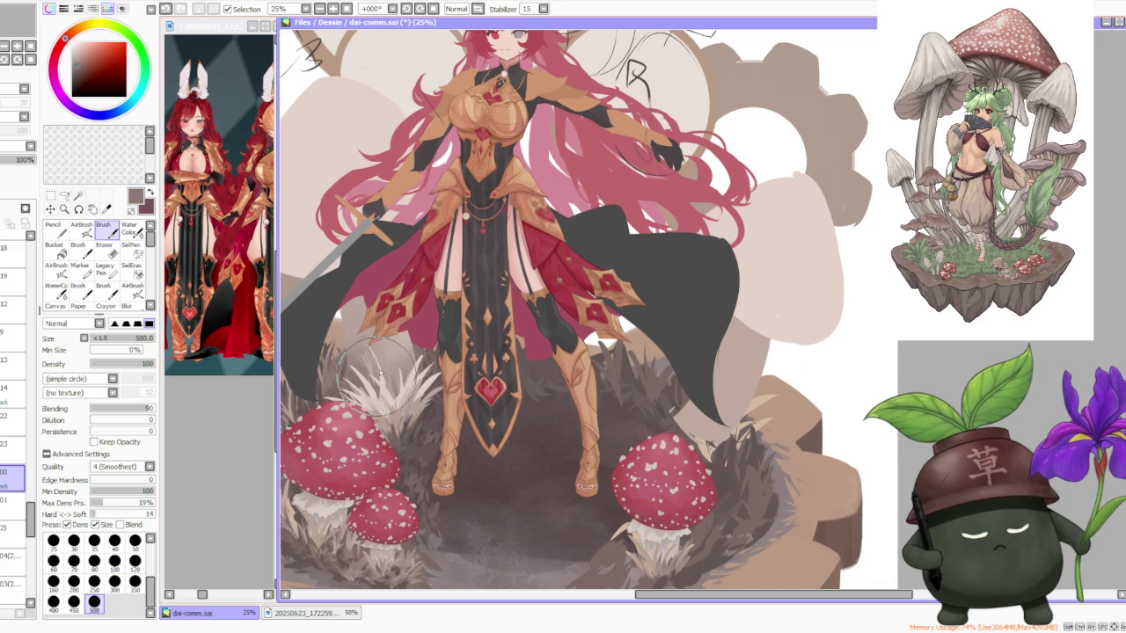
pyautogui.keyDown('alt'); pyautogui.click(387, 333); pyautogui.keyUp('alt')
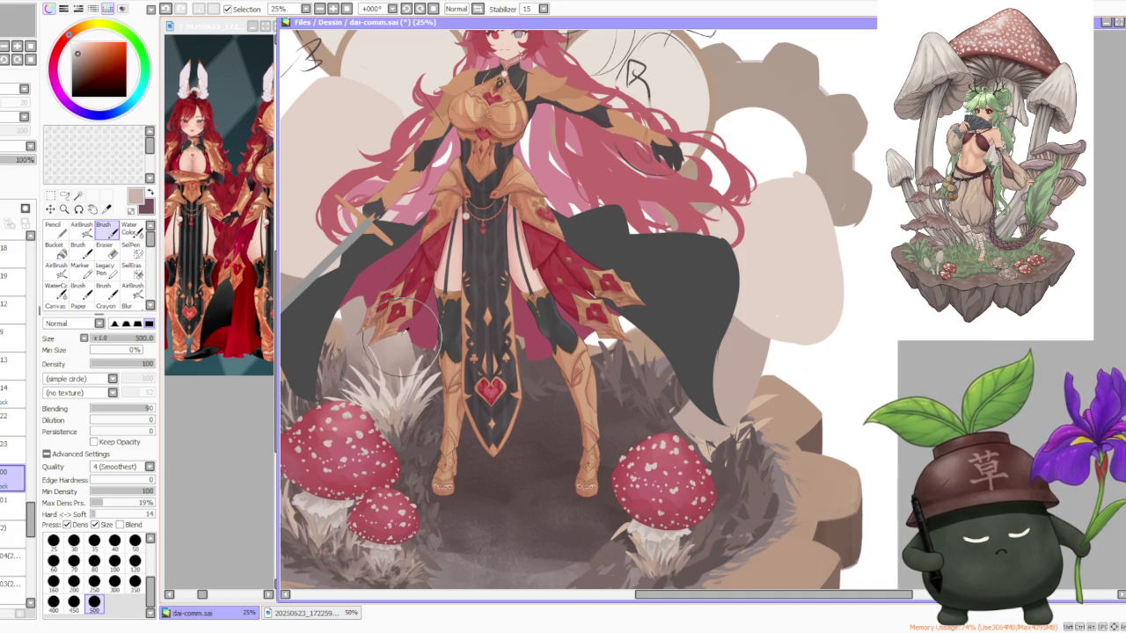
pyautogui.keyDown('alt'); pyautogui.click(347, 305); pyautogui.keyUp('alt')
pyautogui.keyDown('alt'); pyautogui.click(330, 361); pyautogui.keyUp('alt')
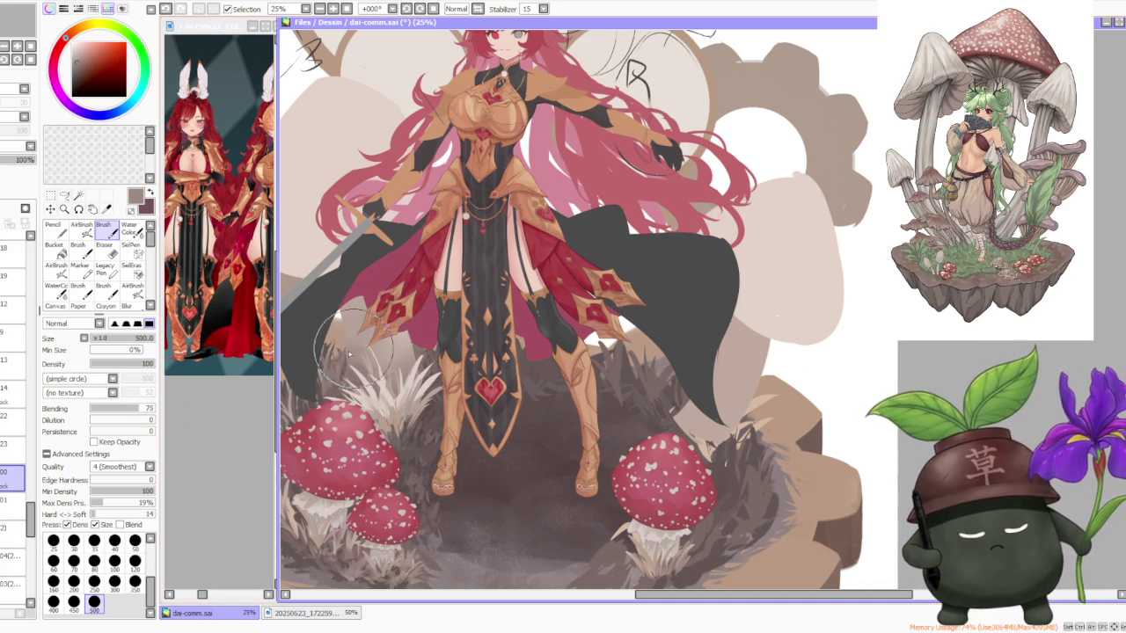
pyautogui.keyDown('alt'); pyautogui.click(392, 328); pyautogui.keyUp('alt')
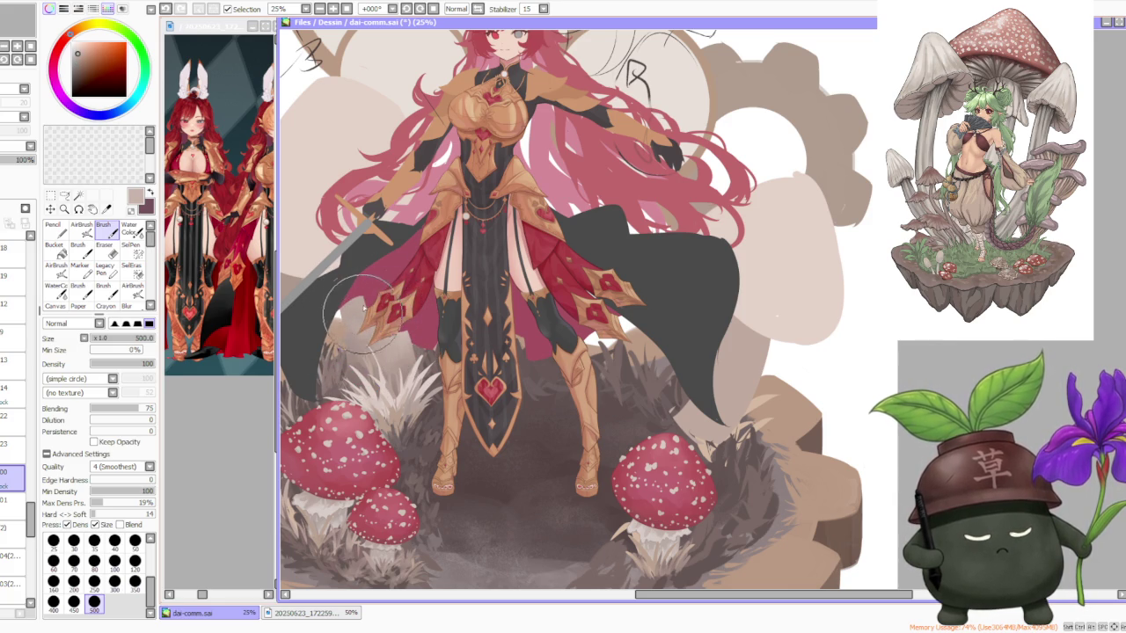
pyautogui.keyDown('alt'); pyautogui.click(391, 365); pyautogui.keyUp('alt')
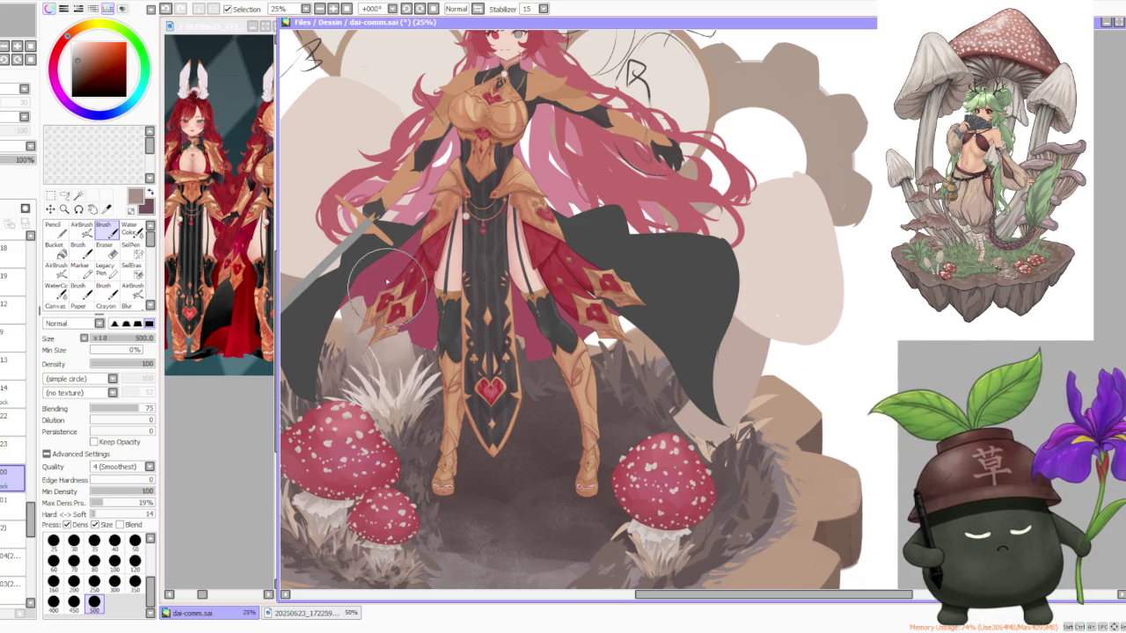
# Paint a lighter muted-beige patch over the dark cloak.
pyautogui.scroll(-2, 396, 334)
pyautogui.scroll(1, 391, 351)
pyautogui.scroll(1, 387, 361)
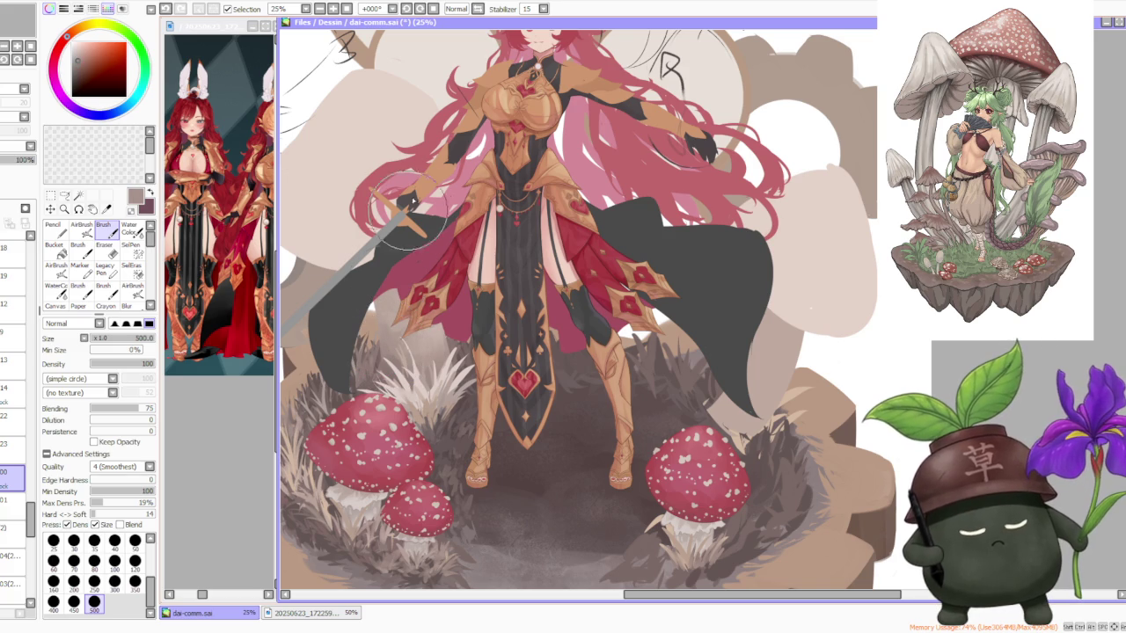
pyautogui.keyDown('alt'); pyautogui.click(449, 233); pyautogui.keyUp('alt')
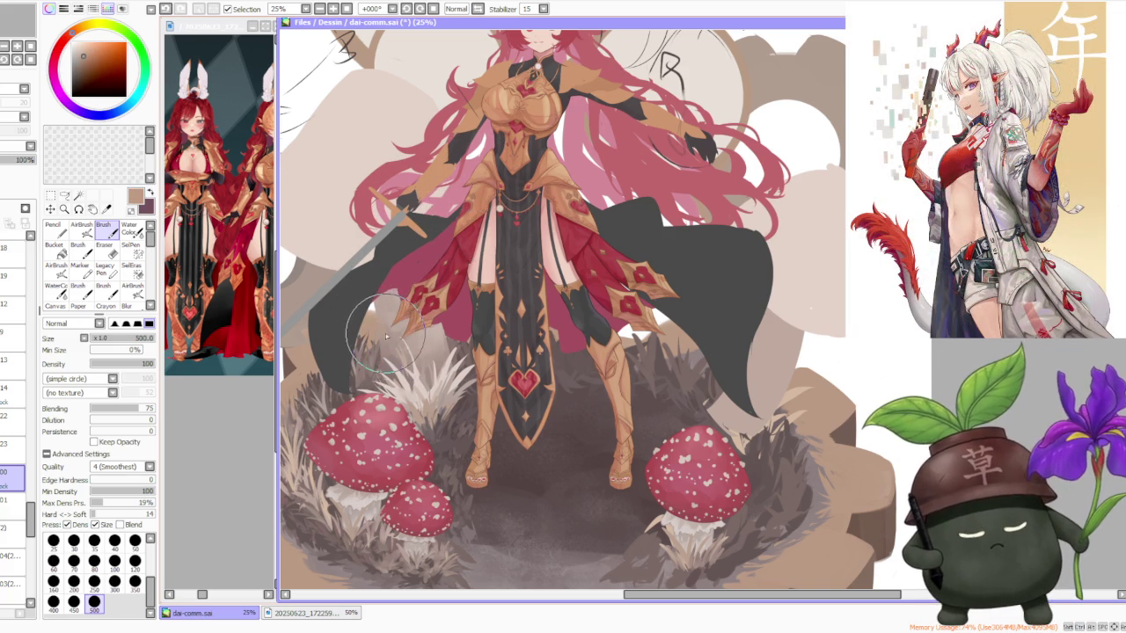
pyautogui.keyDown('alt'); pyautogui.click(425, 328); pyautogui.keyUp('alt')
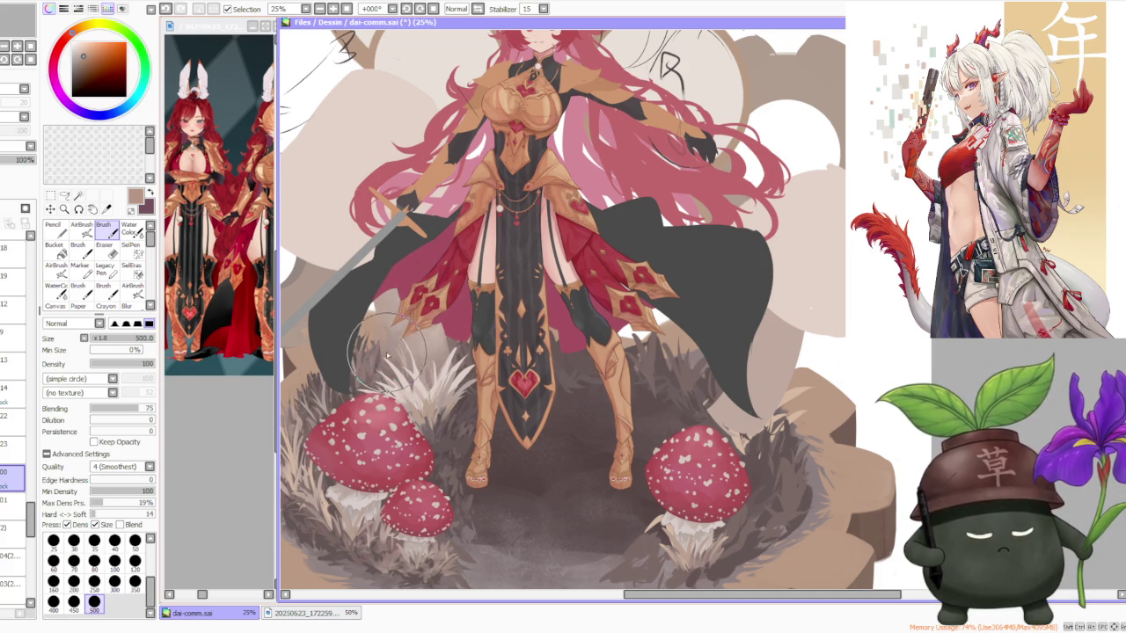
pyautogui.moveTo(398, 345); pyautogui.dragTo(385, 324)
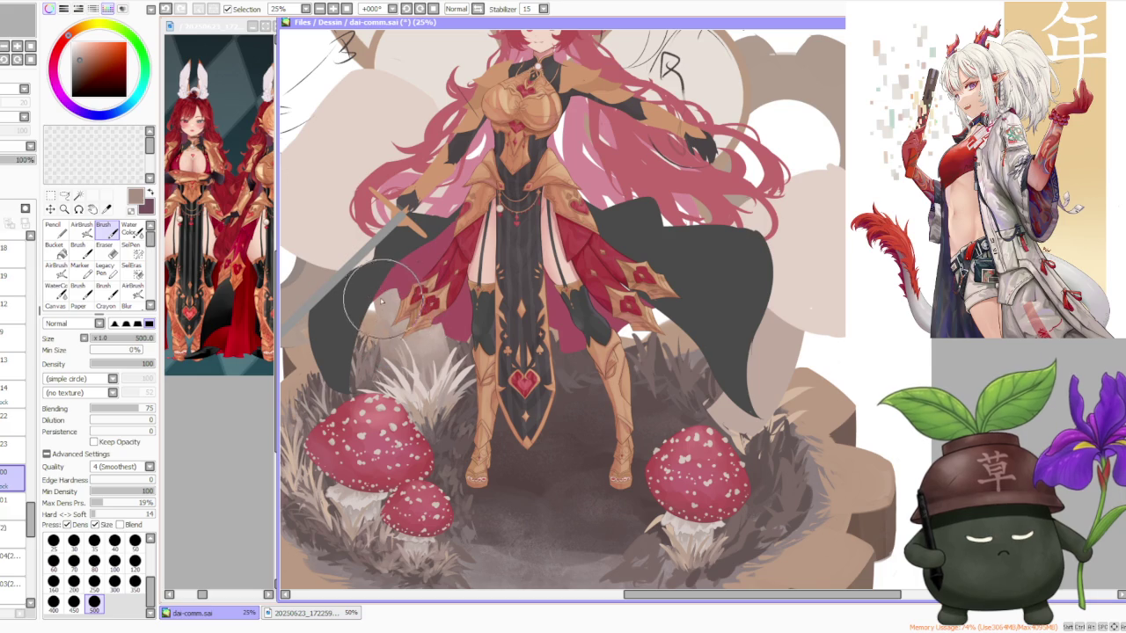
# Paint muted brownish-mauve grass blades beside the character's legs.
pyautogui.scroll(-2, 422, 282)
pyautogui.scroll(2, 435, 252)
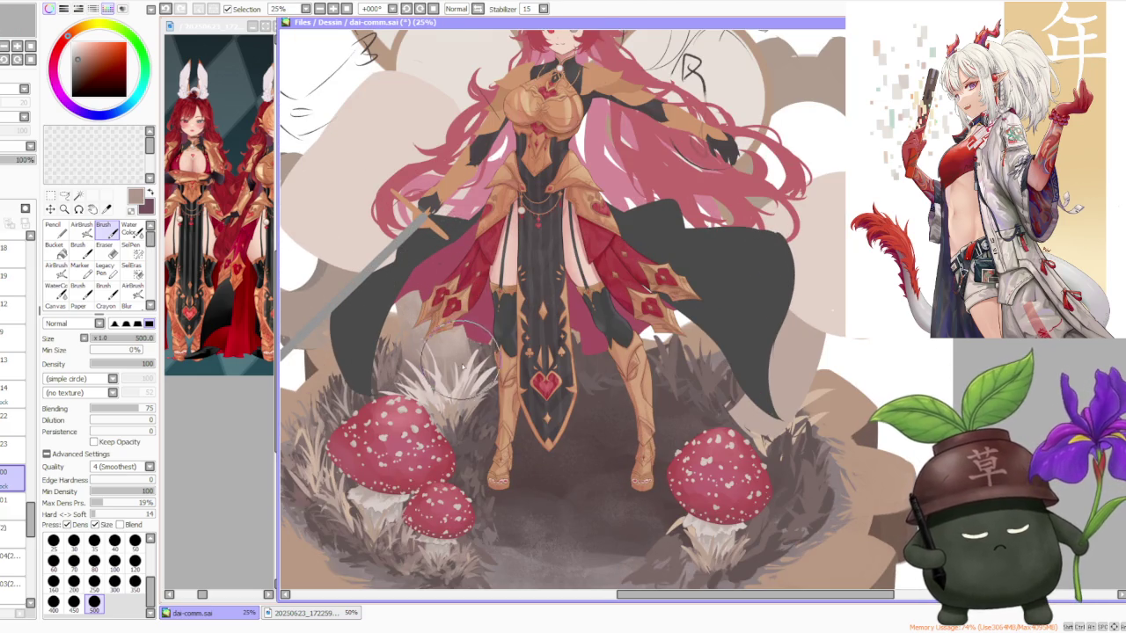
pyautogui.keyDown('alt'); pyautogui.click(477, 426); pyautogui.keyUp('alt')
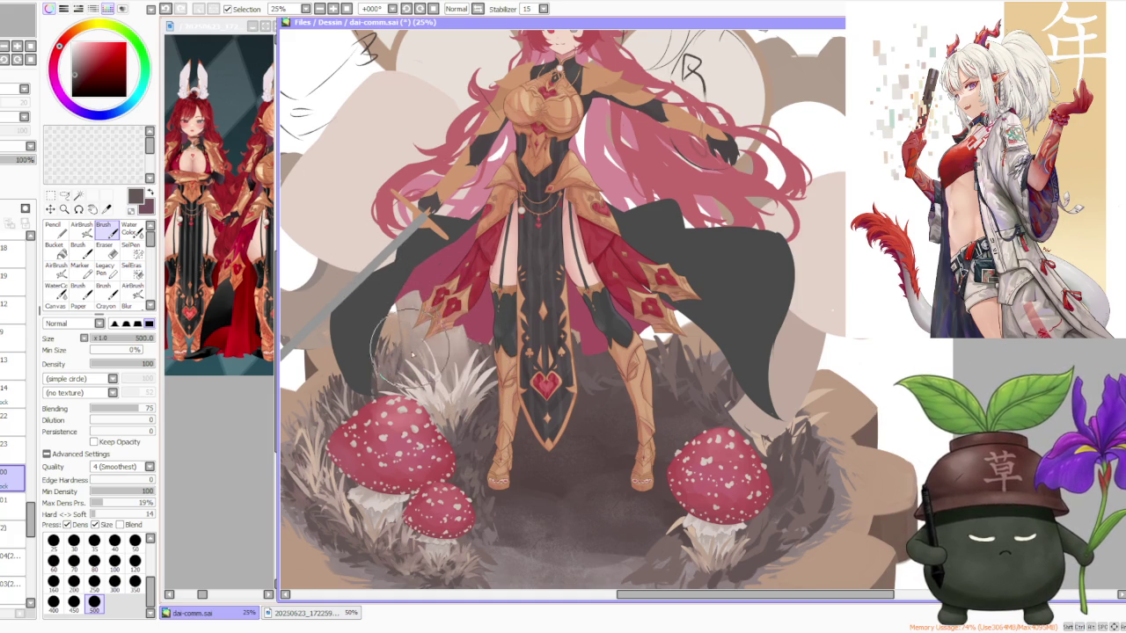
pyautogui.keyDown('alt'); pyautogui.click(411, 349); pyautogui.keyUp('alt')
pyautogui.moveTo(411, 387); pyautogui.dragTo(422, 338)
pyautogui.moveTo(431, 405)
pyautogui.mouseDown()
pyautogui.moveTo(444, 335)
pyautogui.moveTo(480, 343)
pyautogui.mouseUp()
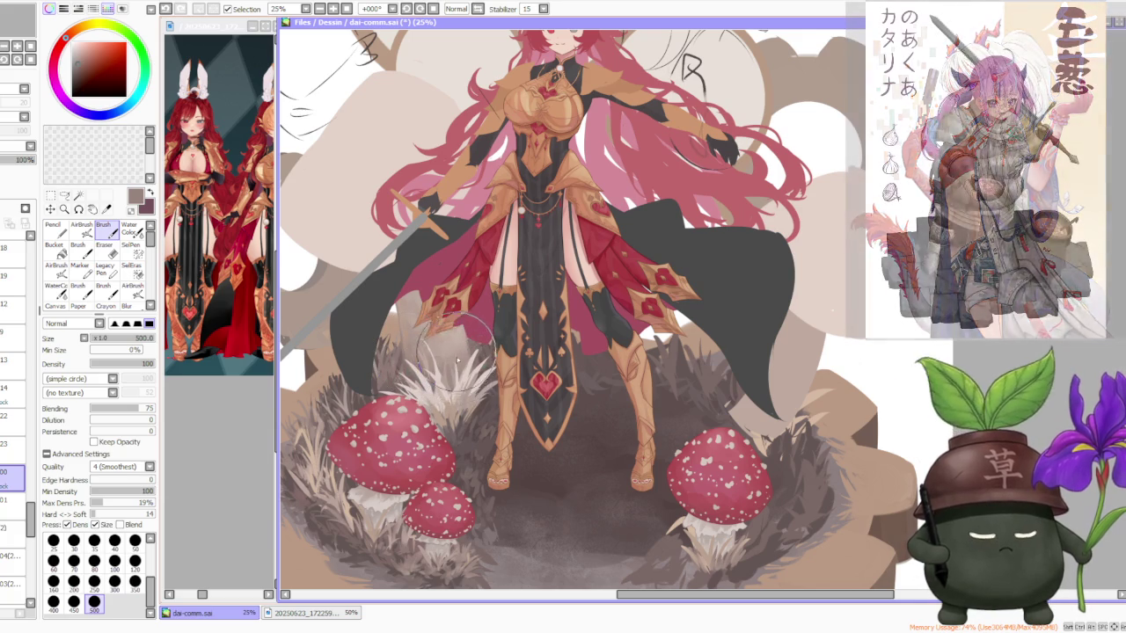
# Pick cream-pink, tan and pink-tan colours, then zoom out to 6.25% to view the canvas.
pyautogui.keyDown('alt'); pyautogui.click(444, 339); pyautogui.keyUp('alt')
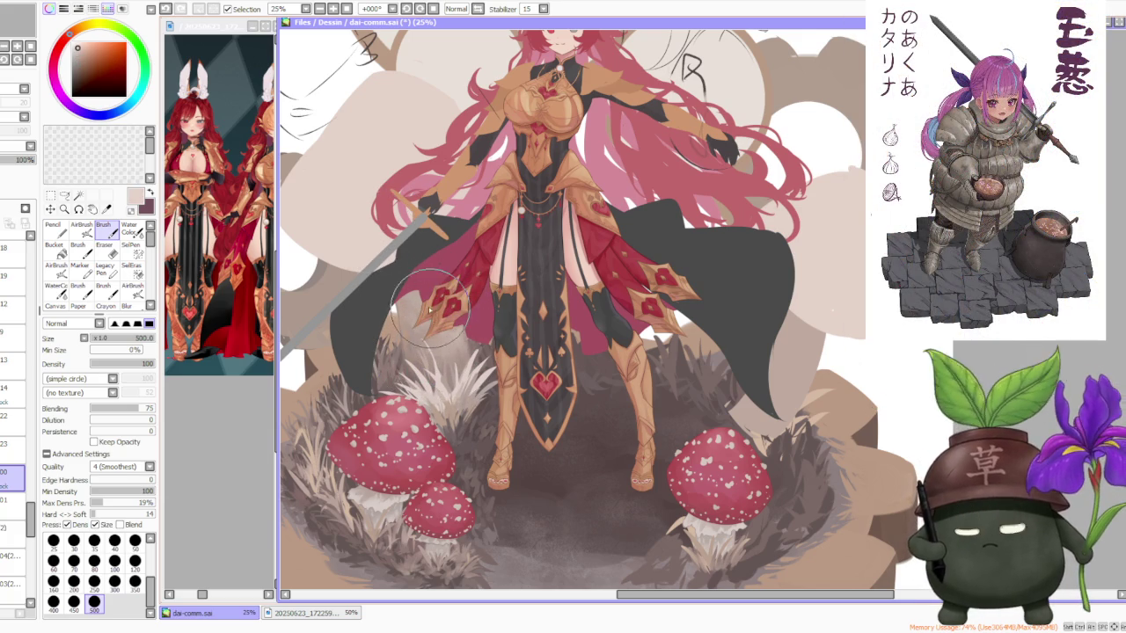
pyautogui.keyDown('alt'); pyautogui.click(412, 332); pyautogui.keyUp('alt')
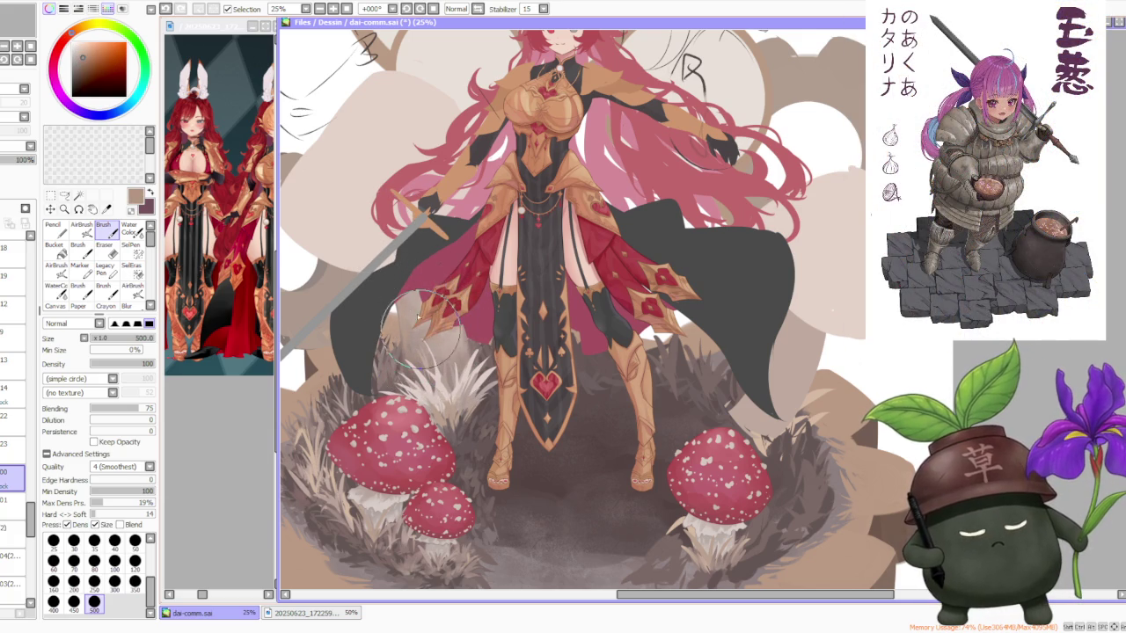
pyautogui.keyDown('alt'); pyautogui.click(445, 351); pyautogui.keyUp('alt')
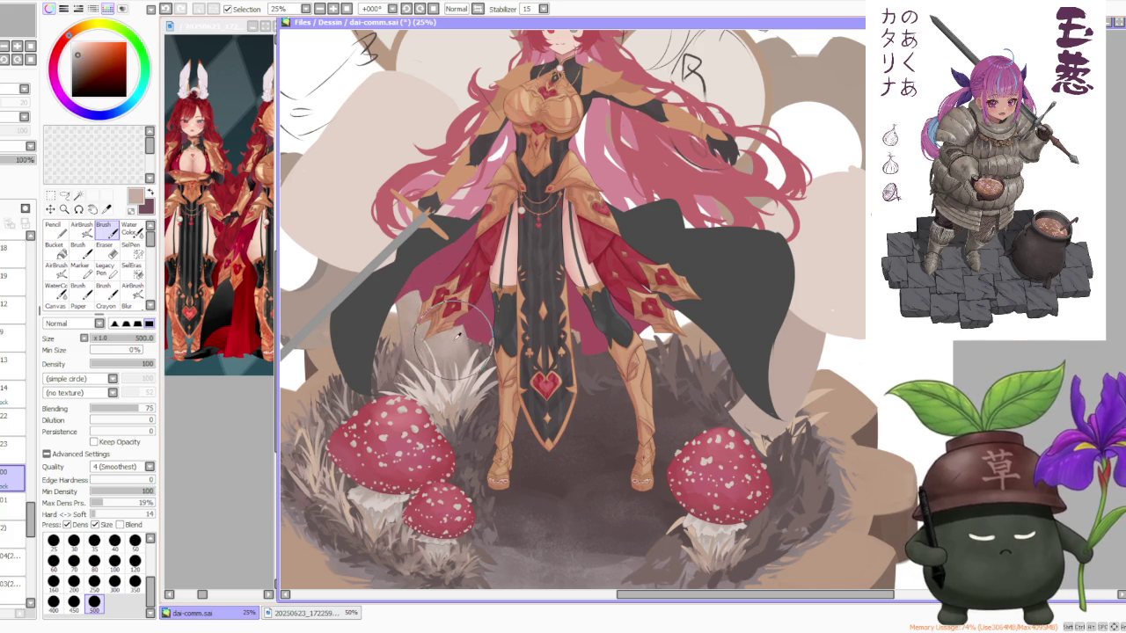
pyautogui.scroll(-2, 461, 263)
pyautogui.scroll(-2, 478, 249)
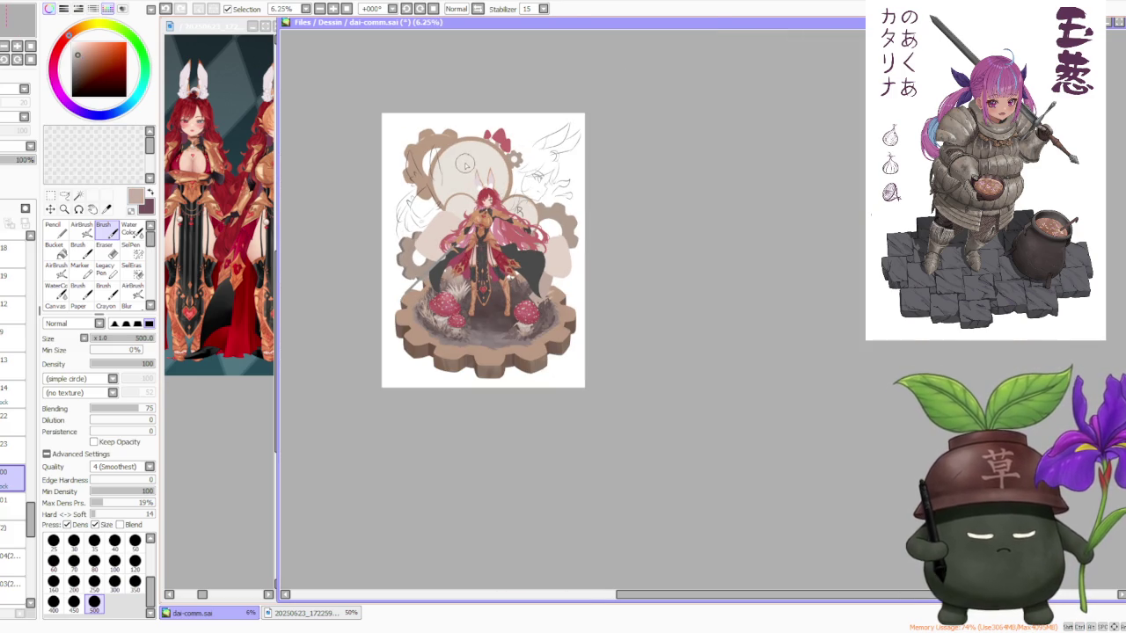
pyautogui.scroll(1, 464, 168)
pyautogui.scroll(2, 470, 220)
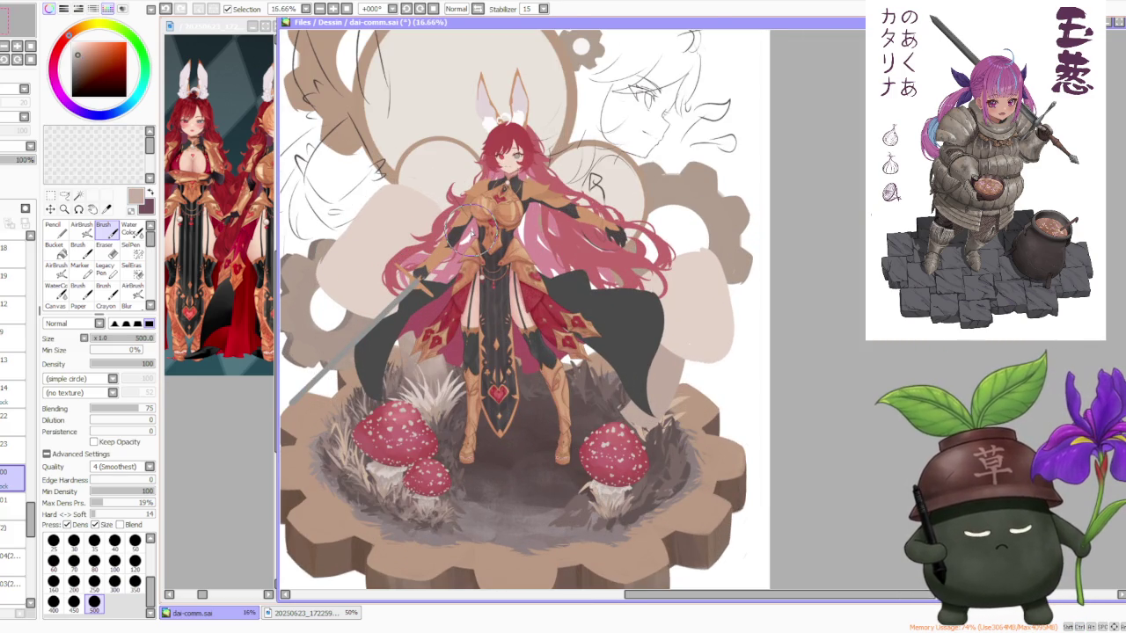
pyautogui.scroll(-3, 481, 213)
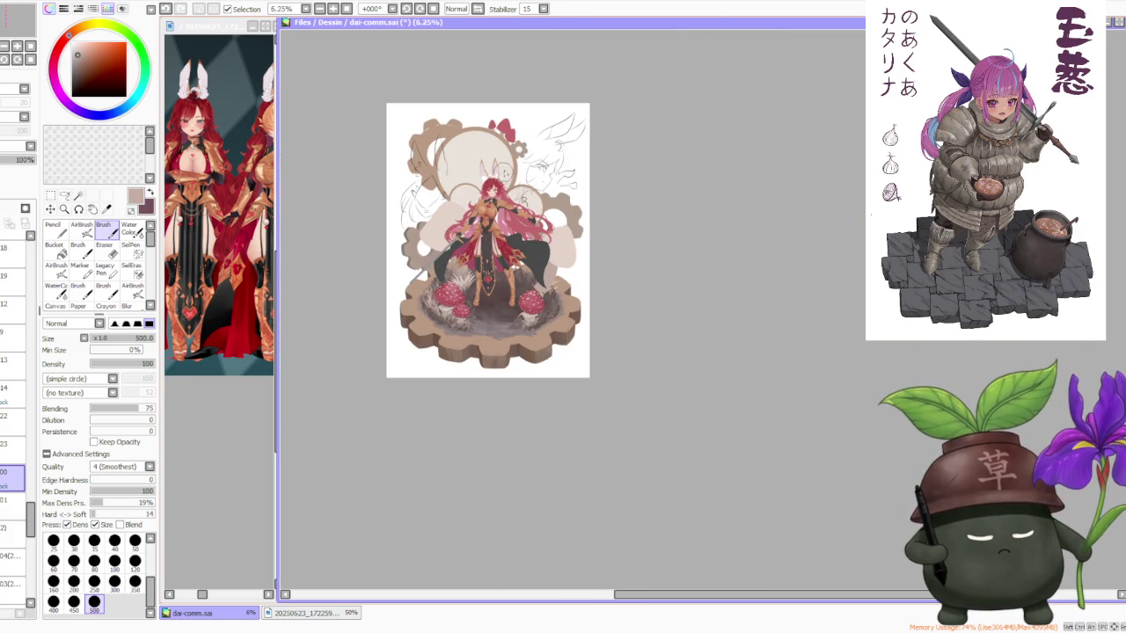
pyautogui.scroll(2, 504, 174)
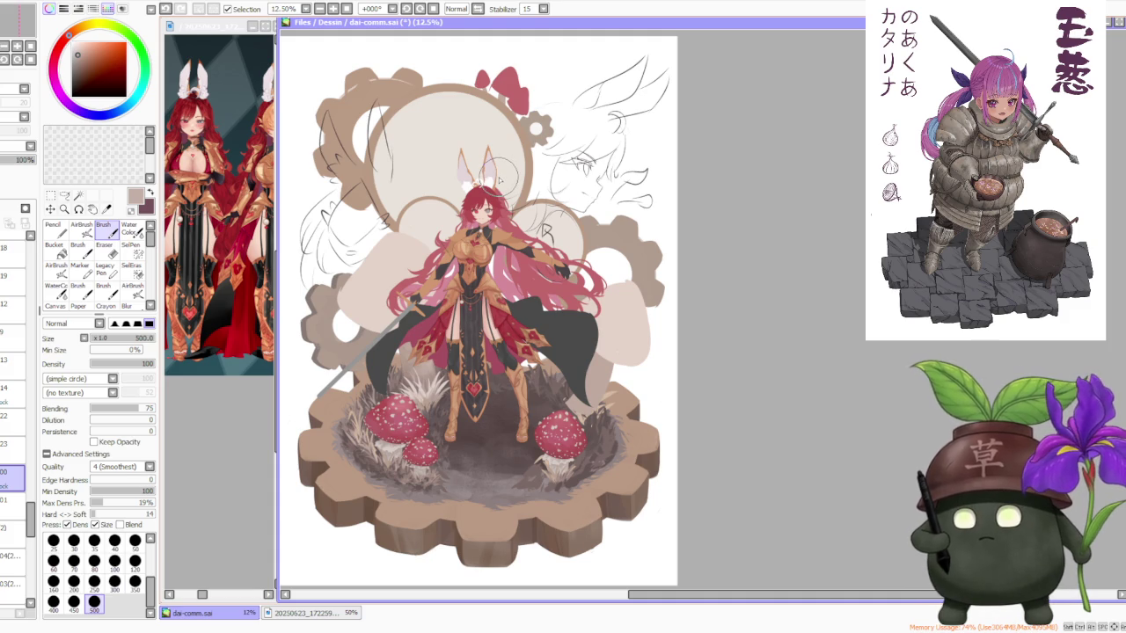
pyautogui.scroll(1, 494, 184)
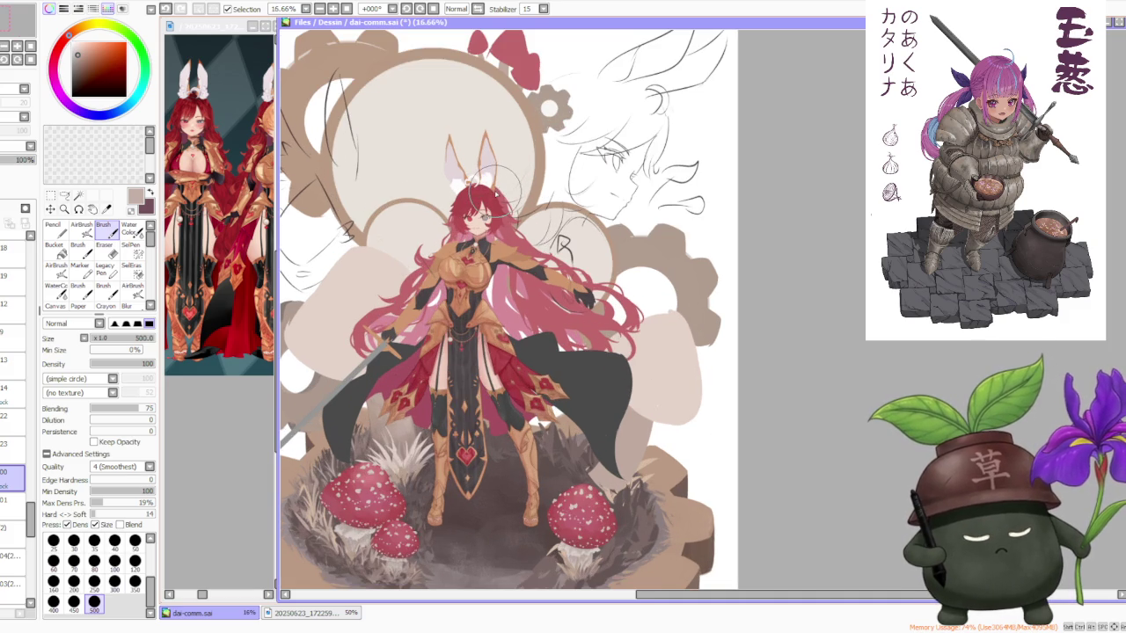
pyautogui.scroll(-2, 500, 190)
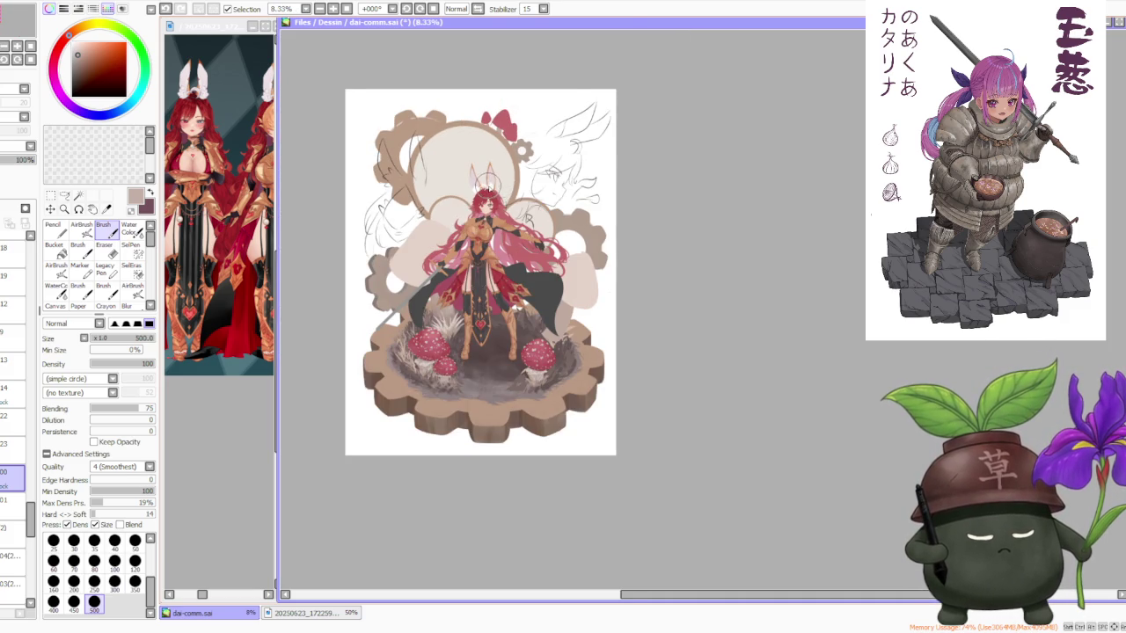
pyautogui.scroll(1, 478, 190)
pyautogui.click(14, 444)
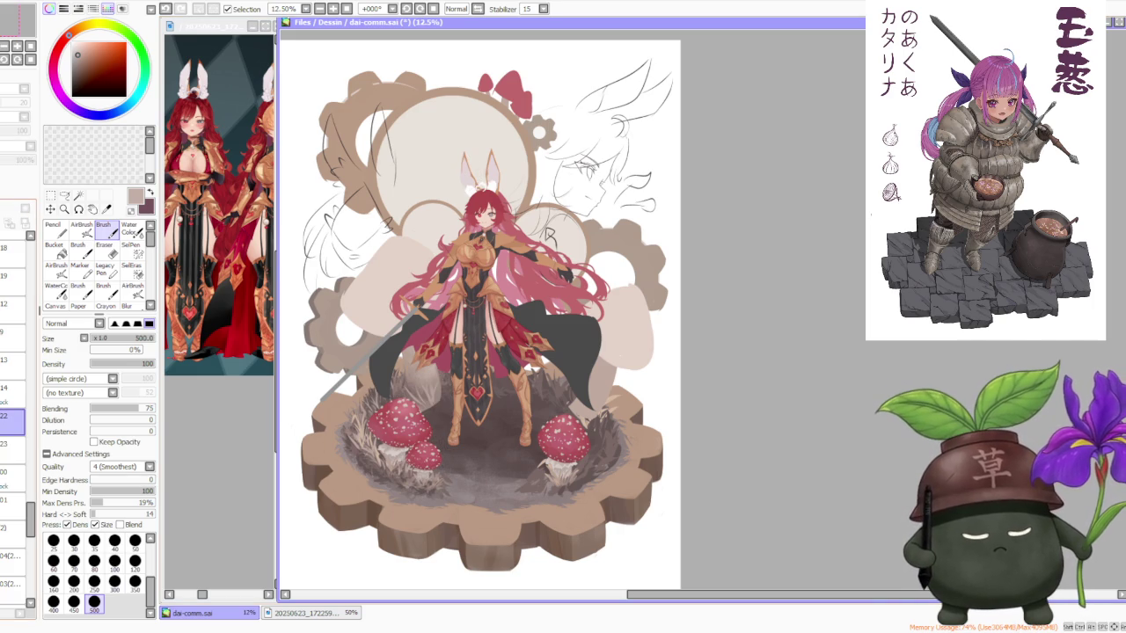
pyautogui.click(14, 420)
pyautogui.scroll(1, 428, 370)
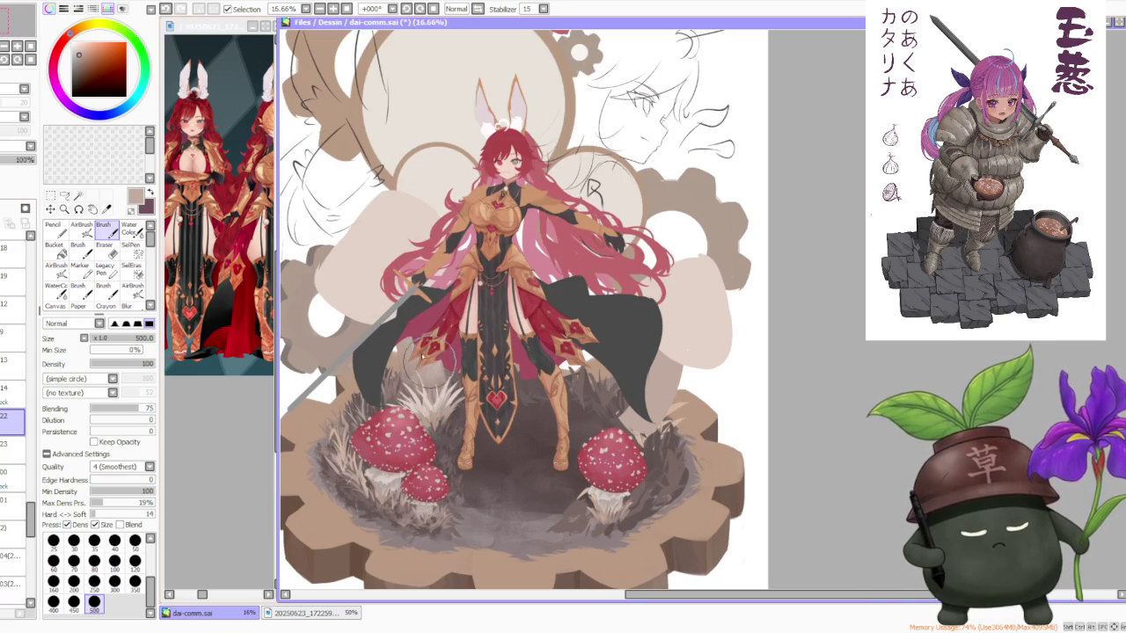
pyautogui.click(81, 227)
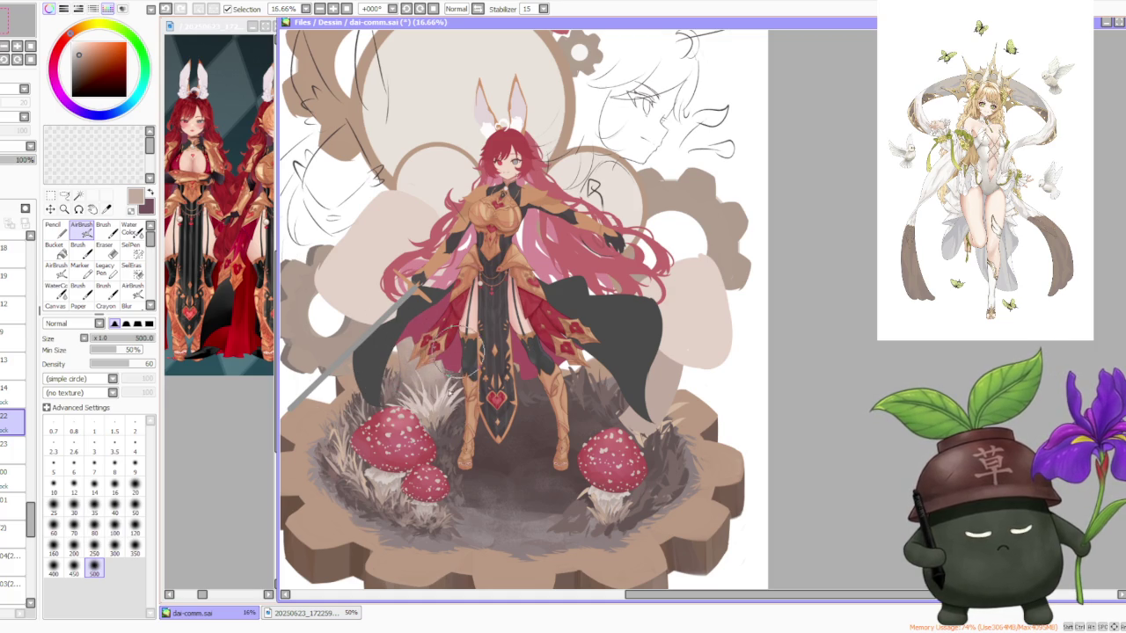
pyautogui.scroll(-1, 475, 285)
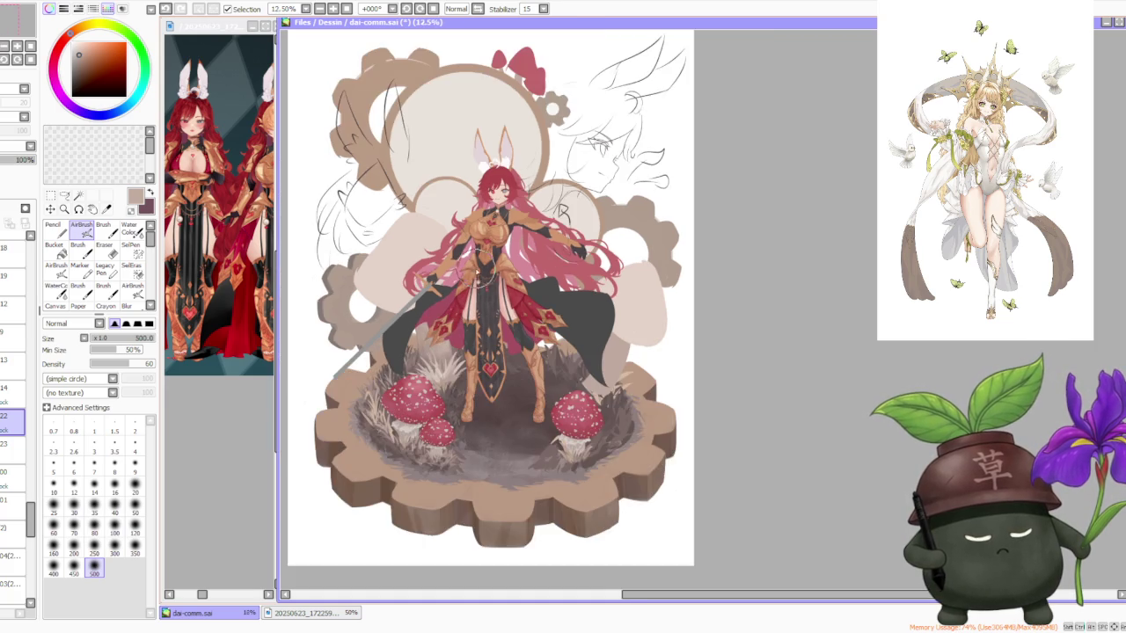
pyautogui.scroll(-1, 477, 248)
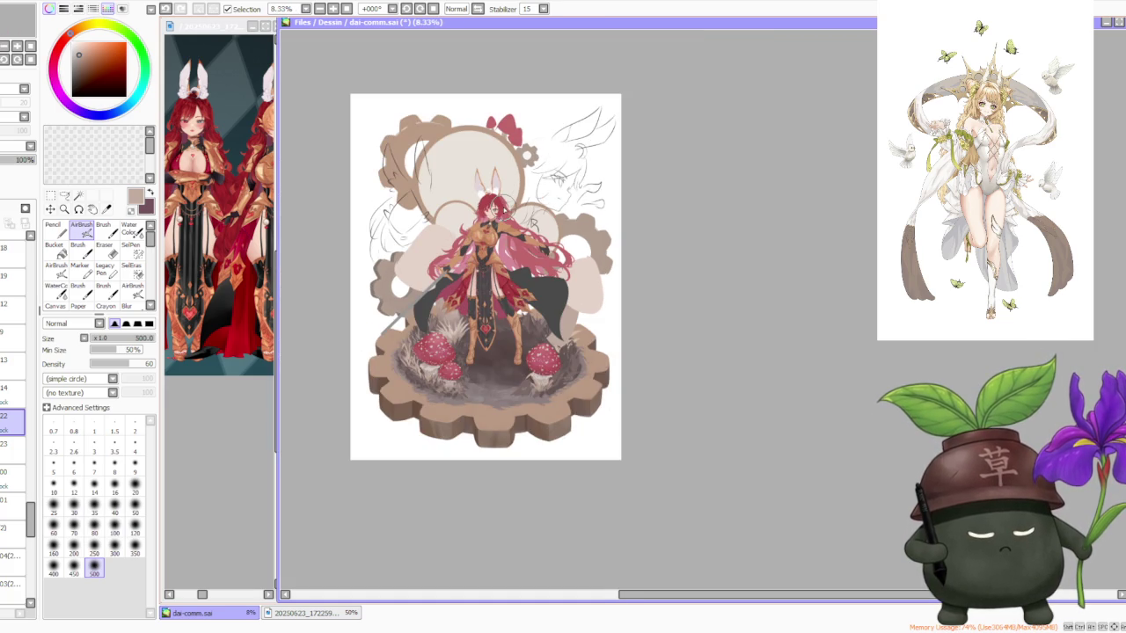
pyautogui.scroll(-1, 506, 202)
pyautogui.scroll(2, 506, 202)
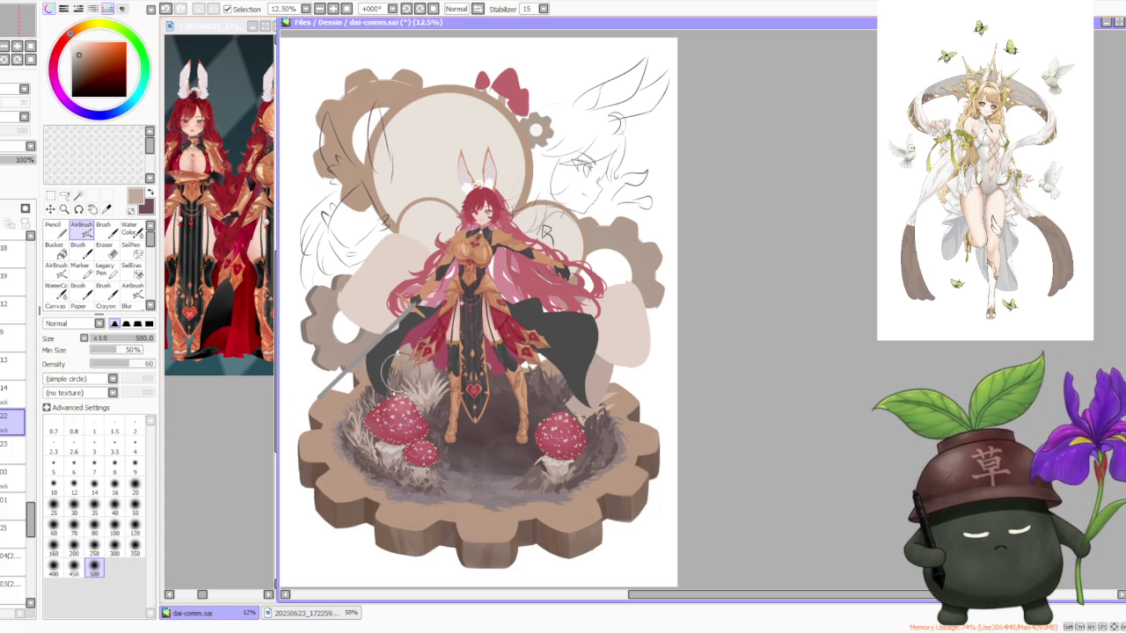
pyautogui.scroll(-1, 458, 290)
pyautogui.scroll(-1, 462, 299)
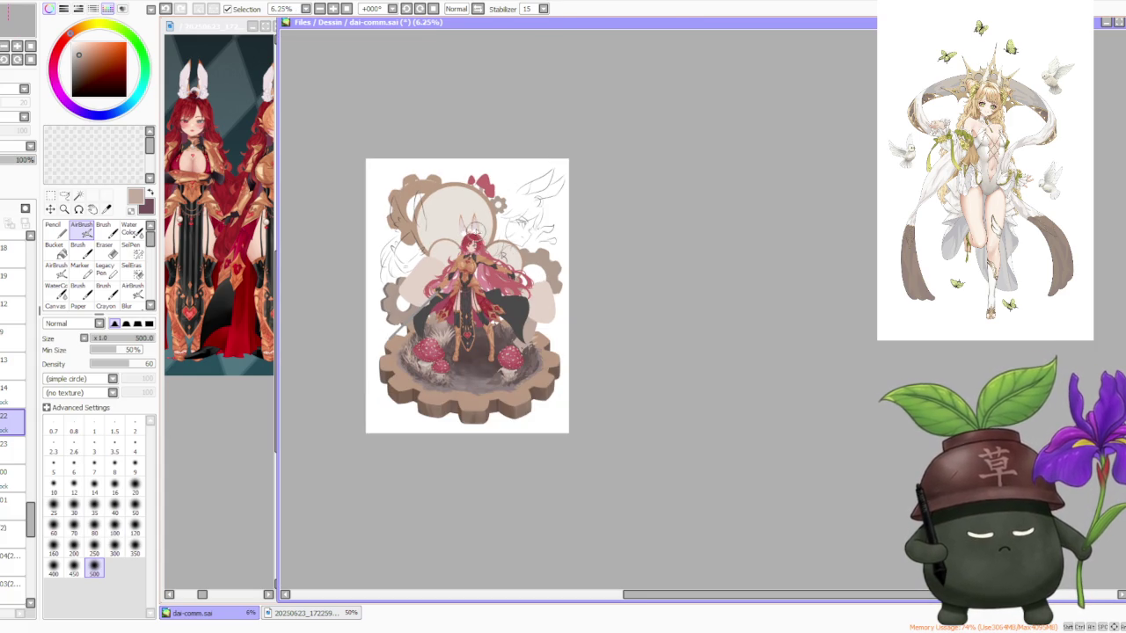
pyautogui.scroll(1, 475, 221)
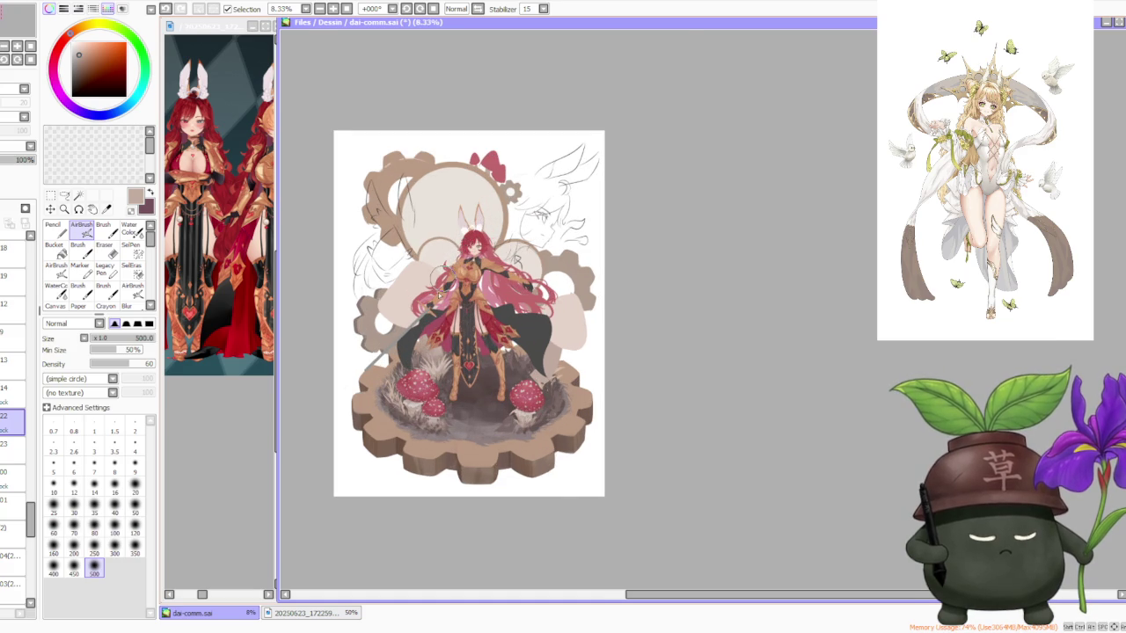
pyautogui.scroll(1, 434, 315)
pyautogui.scroll(-1, 449, 293)
pyautogui.keyDown('alt'); pyautogui.click(318, 264); pyautogui.keyUp('alt')
pyautogui.click(104, 227)
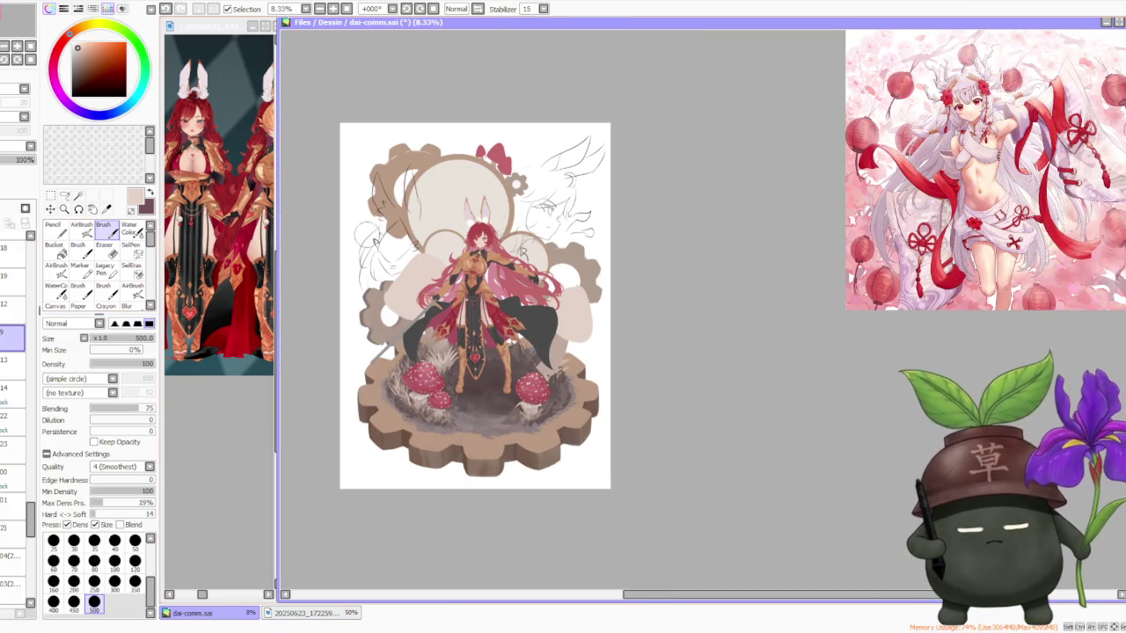
# Cover the grey gear left of the character with pale beige brush strokes.
pyautogui.scroll(1, 378, 231)
pyautogui.scroll(1, 414, 291)
pyautogui.moveTo(361, 342)
pyautogui.mouseDown()
pyautogui.moveTo(368, 386)
pyautogui.moveTo(369, 309)
pyautogui.mouseUp()
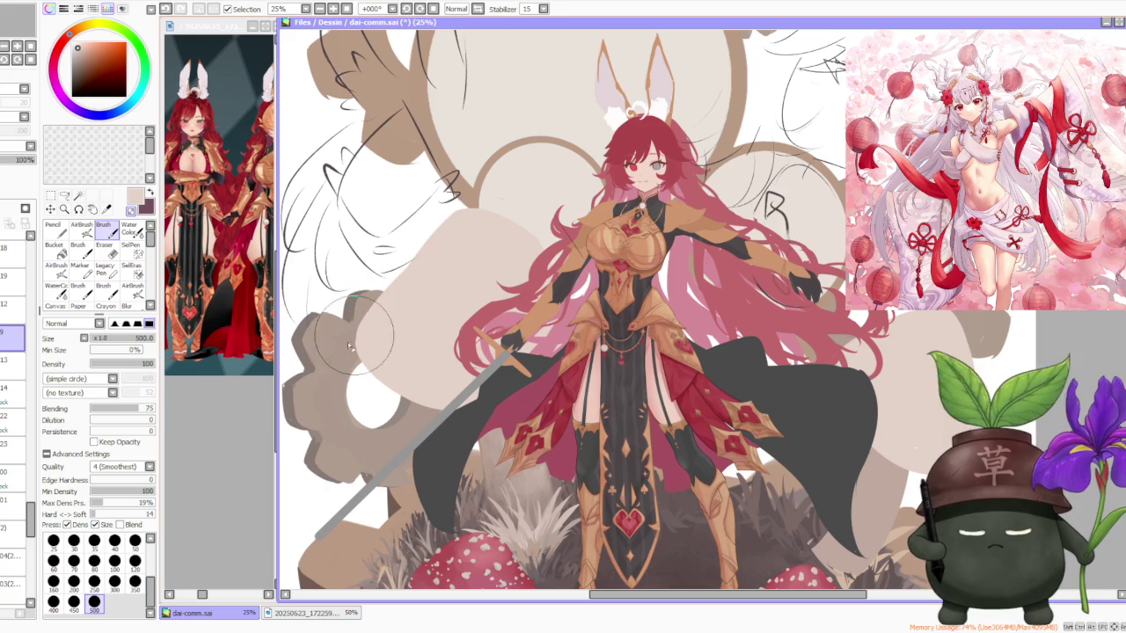
pyautogui.moveTo(370, 310)
pyautogui.mouseDown()
pyautogui.moveTo(366, 330)
pyautogui.moveTo(381, 299)
pyautogui.mouseUp()
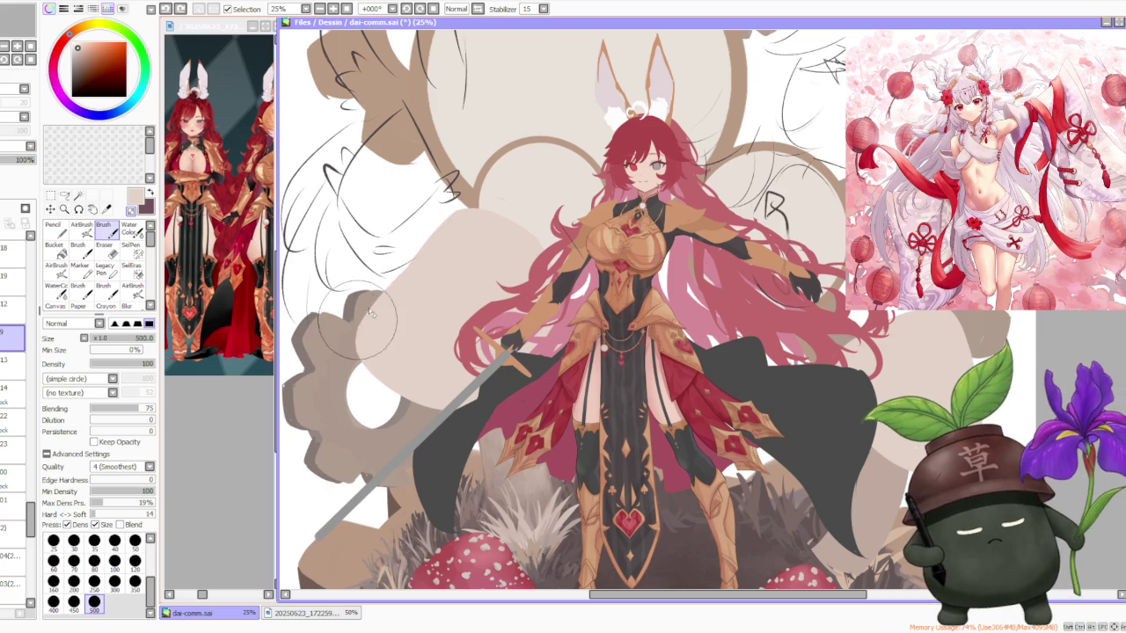
pyautogui.scroll(-1, 440, 255)
pyautogui.scroll(-1, 581, 258)
pyautogui.scroll(-1, 581, 211)
pyautogui.scroll(2, 607, 190)
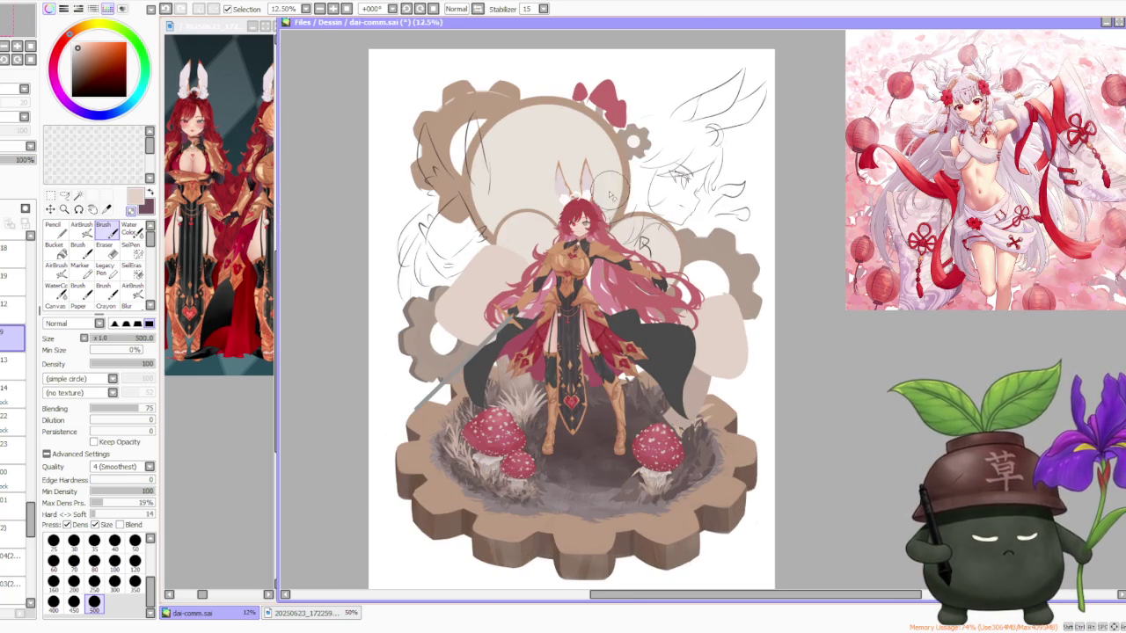
pyautogui.scroll(2, 471, 314)
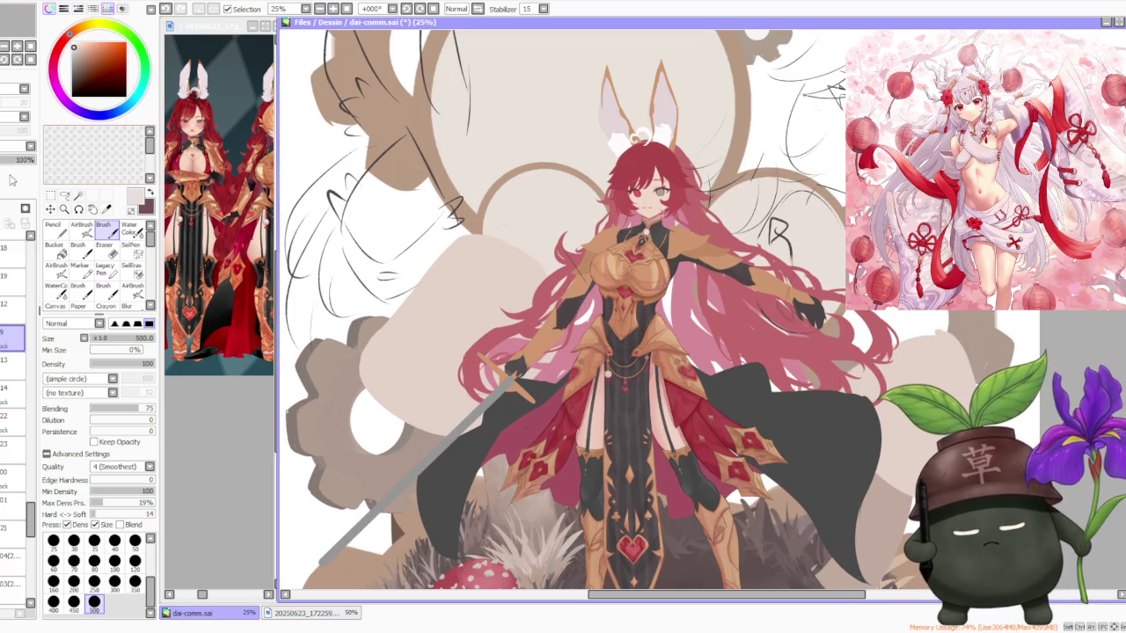
# Airbrush faint tan and light beige tints onto the backdrop beside the character.
pyautogui.click(80, 227)
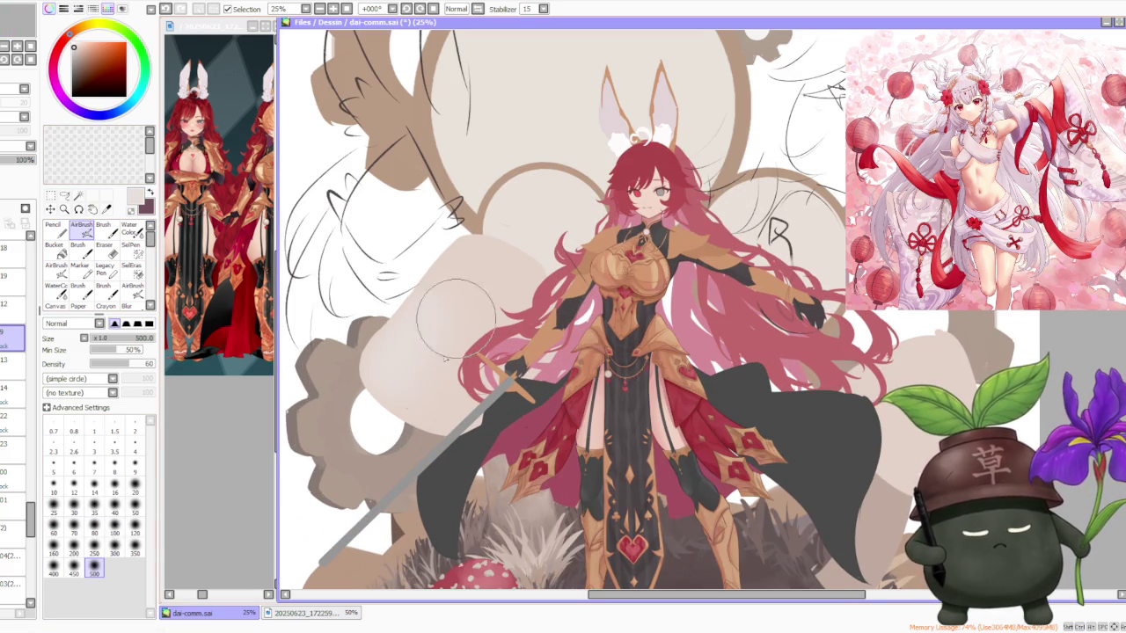
pyautogui.keyDown('alt'); pyautogui.click(591, 222); pyautogui.keyUp('alt')
pyautogui.keyDown('alt'); pyautogui.click(655, 327); pyautogui.keyUp('alt')
pyautogui.moveTo(514, 260)
pyautogui.mouseDown()
pyautogui.moveTo(438, 395)
pyautogui.moveTo(510, 414)
pyautogui.mouseUp()
pyautogui.keyDown('alt'); pyautogui.click(438, 395); pyautogui.keyUp('alt')
pyautogui.scroll(-3, 503, 275)
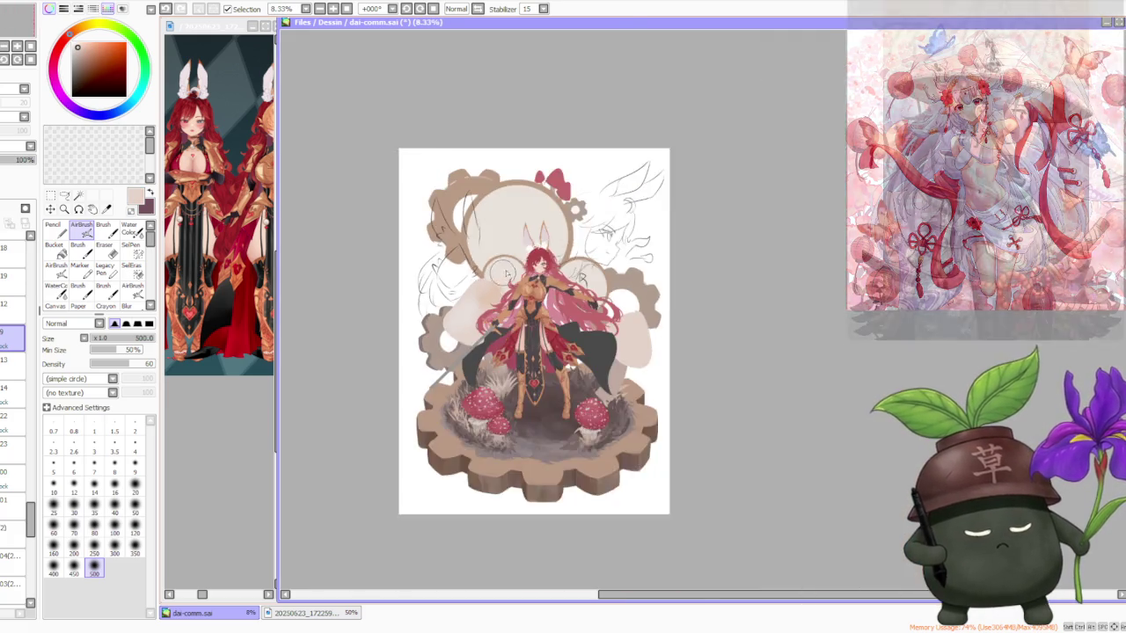
pyautogui.scroll(1, 504, 276)
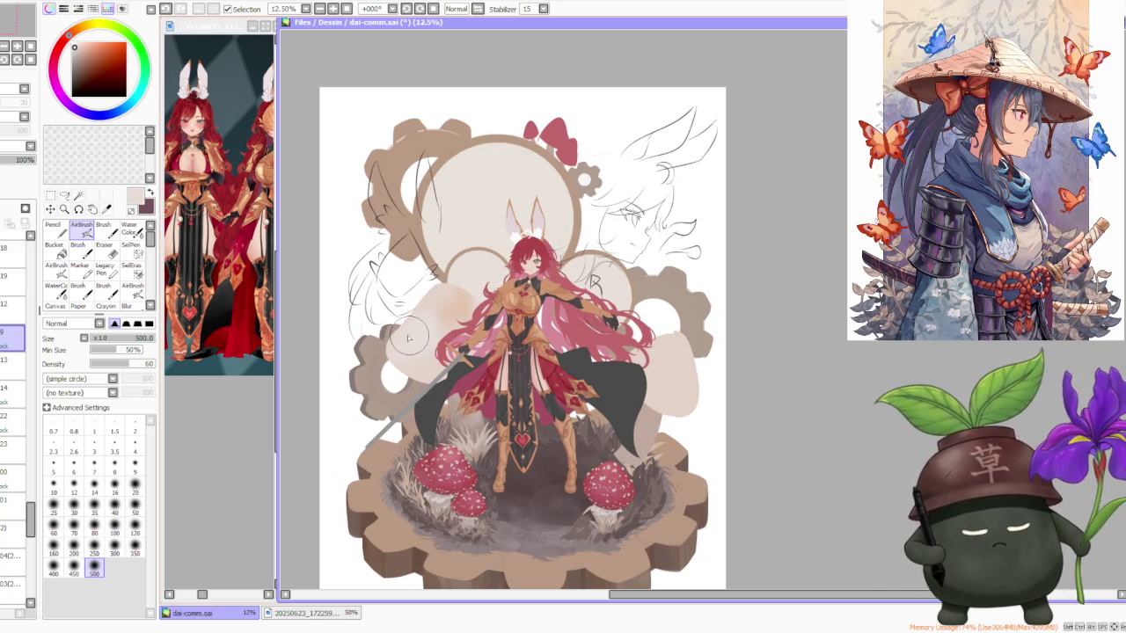
# Eyedrop several beige tones from the backdrop with the regular brush.
pyautogui.click(132, 229)
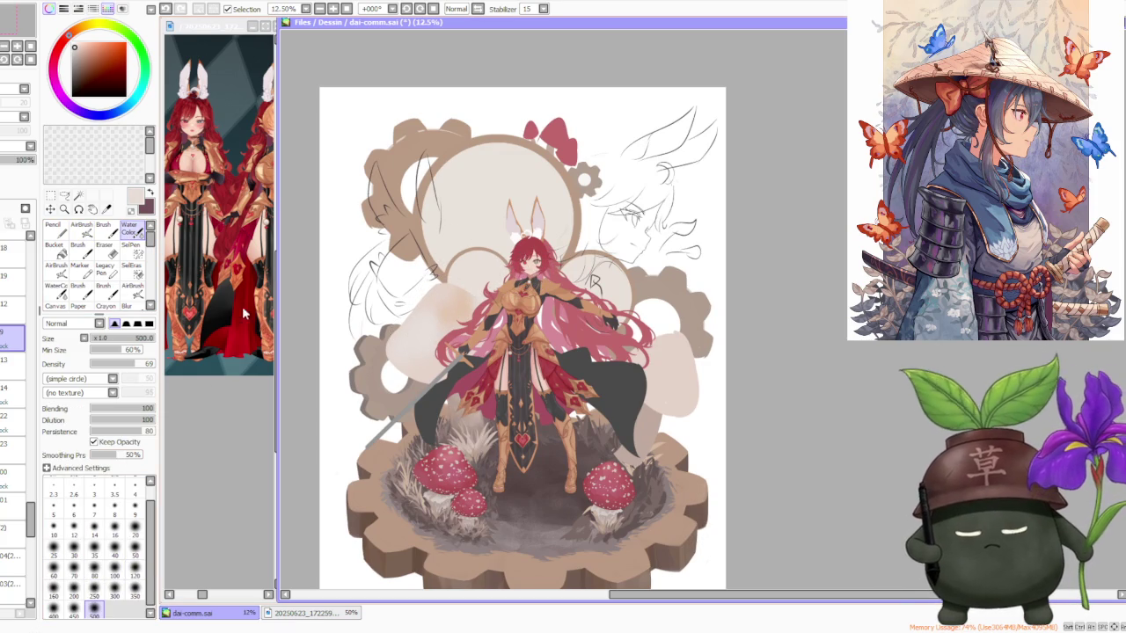
pyautogui.press('b')
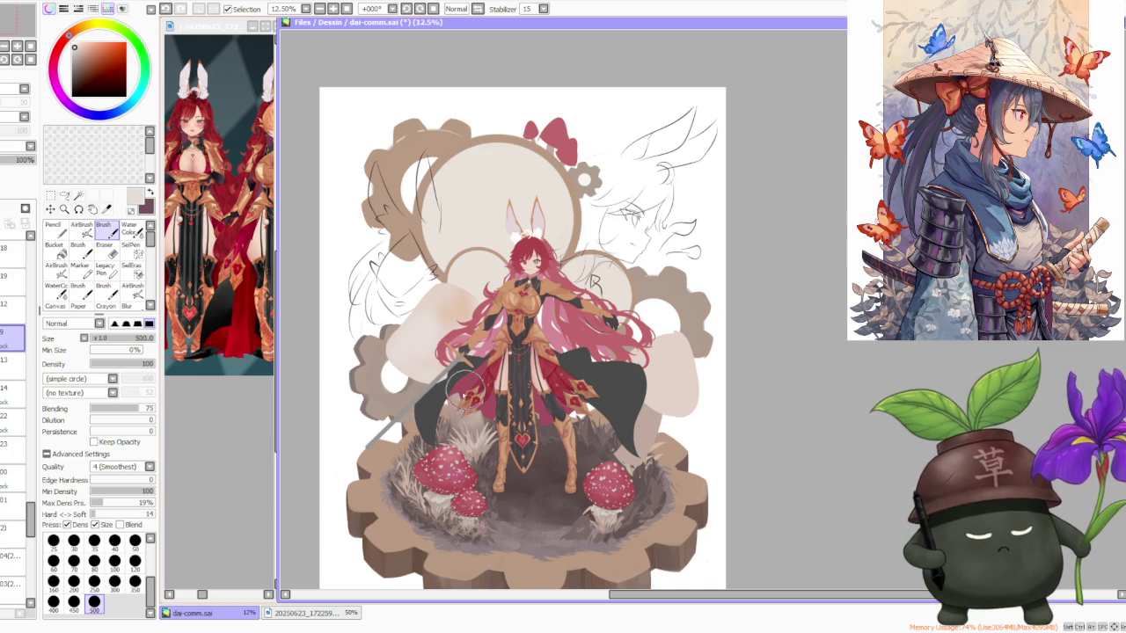
pyautogui.keyDown('alt'); pyautogui.click(444, 429); pyautogui.keyUp('alt')
pyautogui.keyDown('alt'); pyautogui.click(396, 360); pyautogui.keyUp('alt')
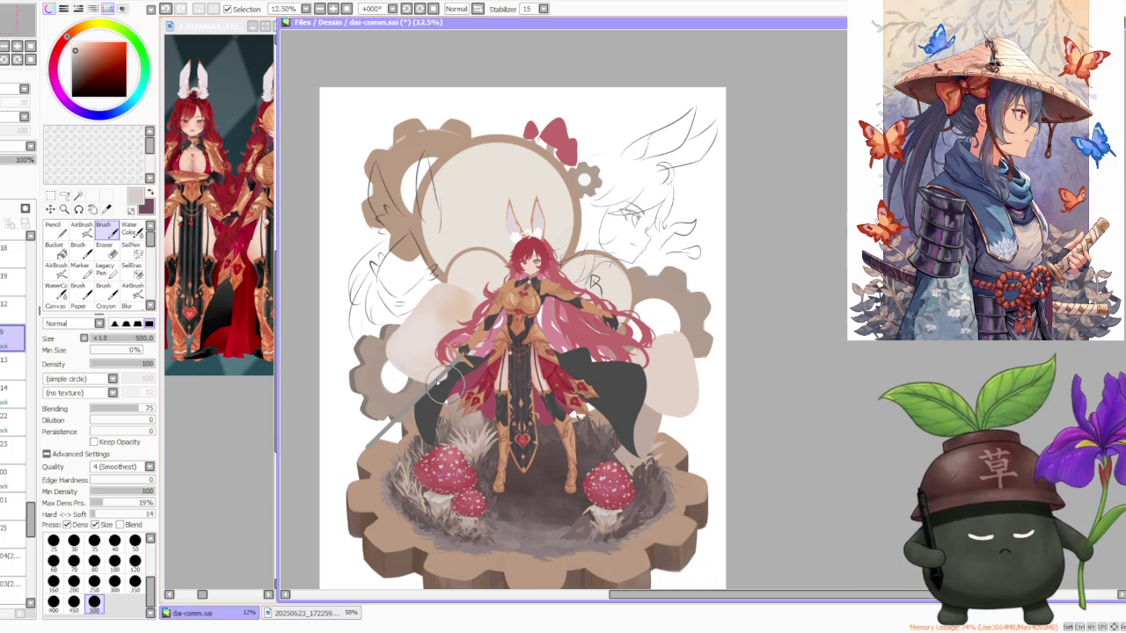
pyautogui.keyDown('alt'); pyautogui.click(400, 355); pyautogui.keyUp('alt')
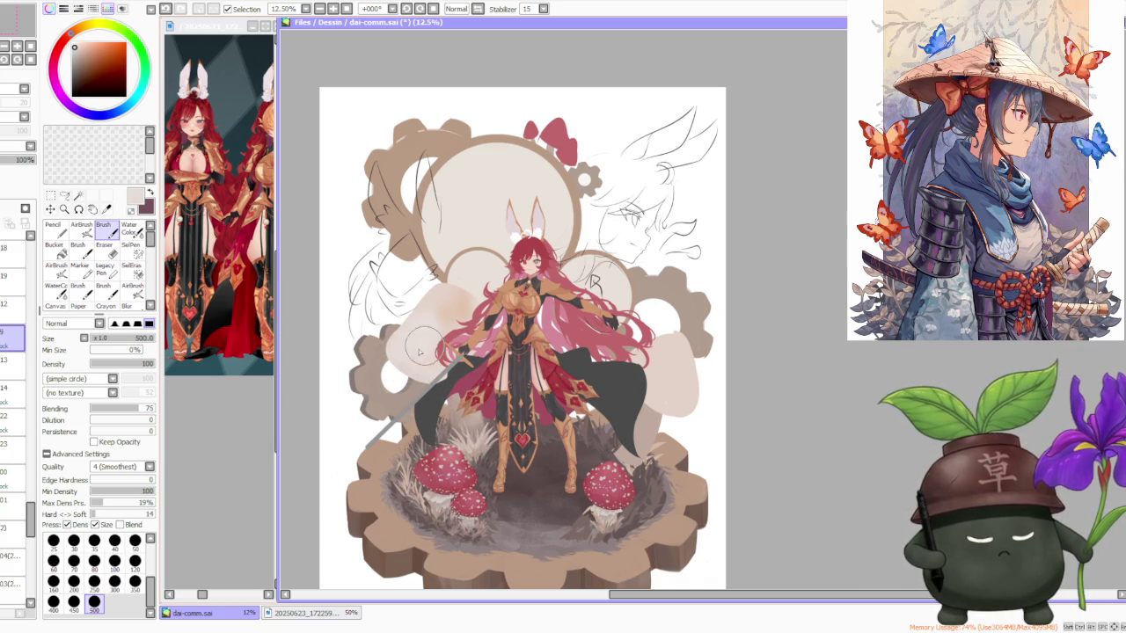
pyautogui.keyDown('alt'); pyautogui.click(449, 300); pyautogui.keyUp('alt')
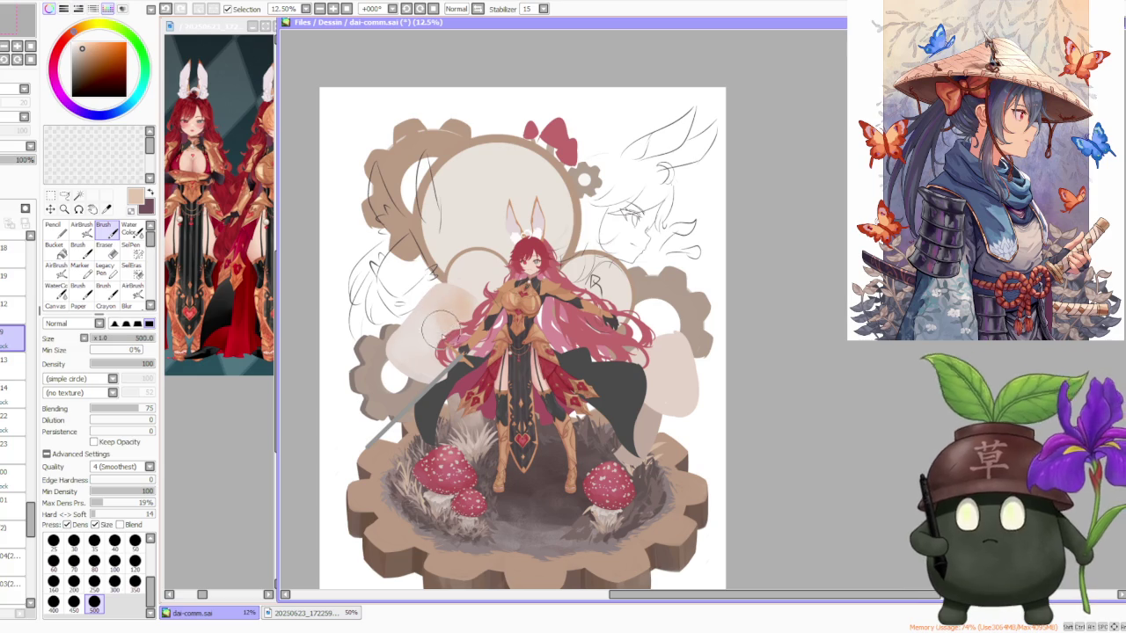
pyautogui.keyDown('alt'); pyautogui.click(449, 290); pyautogui.keyUp('alt')
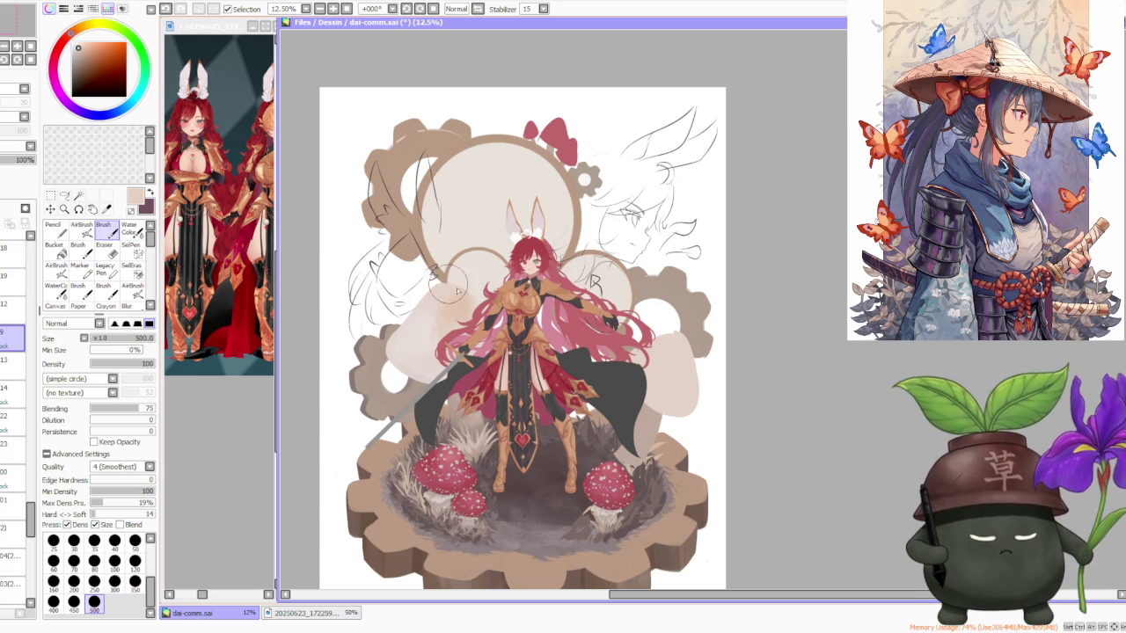
# Sample one more canvas tone, switch to Water Color, and zoom out to check the composition.
pyautogui.scroll(-2, 479, 264)
pyautogui.scroll(1, 466, 281)
pyautogui.scroll(1, 449, 317)
pyautogui.keyDown('alt'); pyautogui.click(435, 339); pyautogui.keyUp('alt')
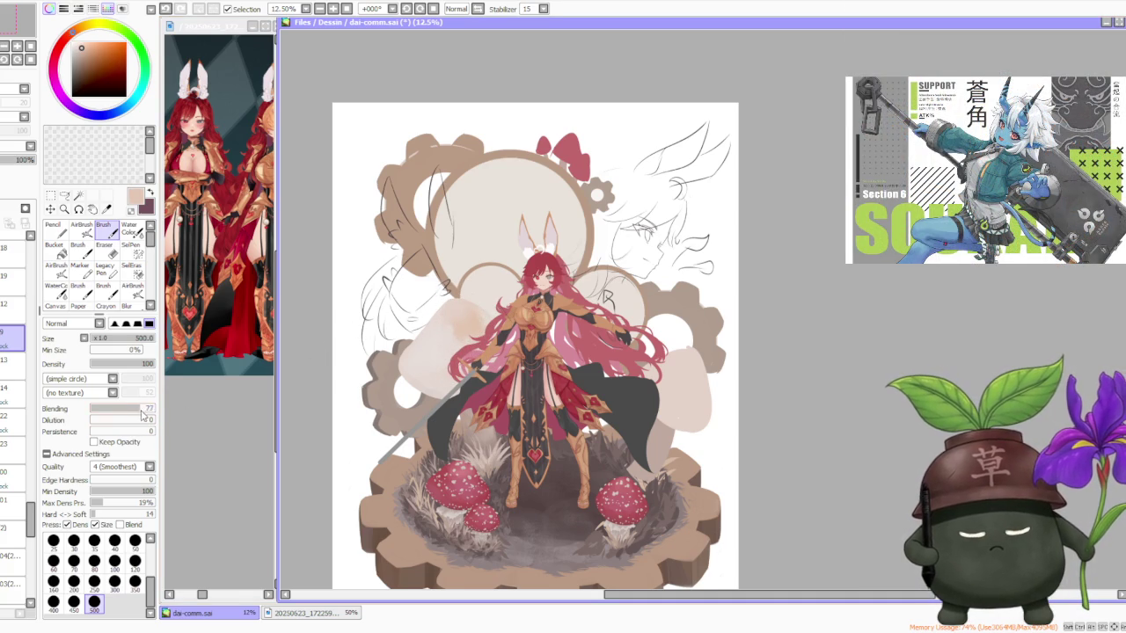
pyautogui.click(131, 230)
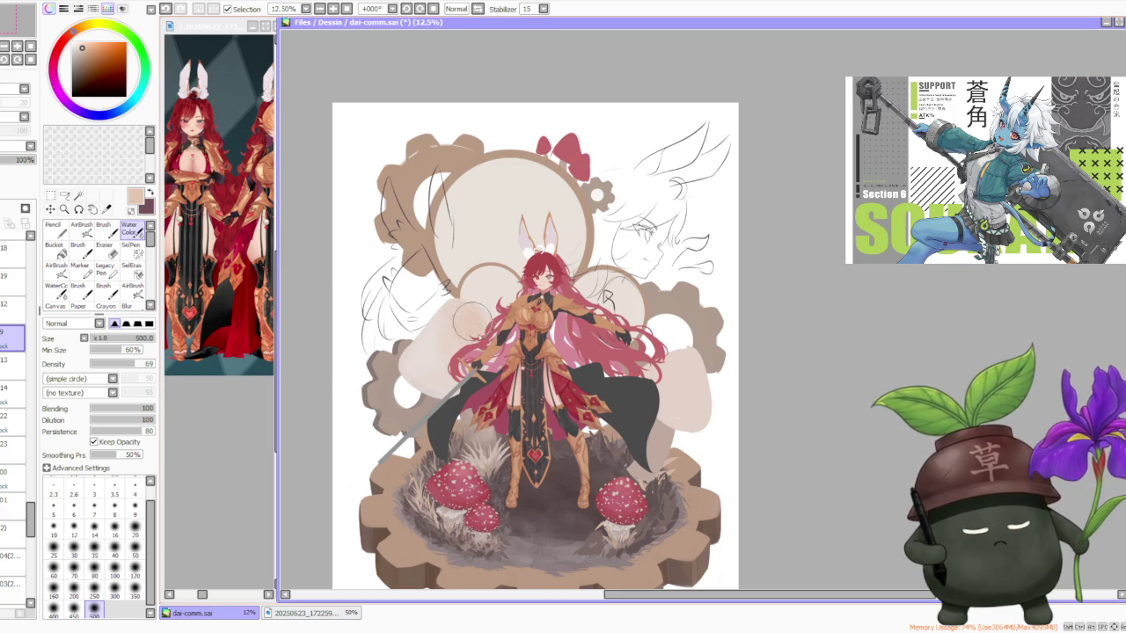
pyautogui.scroll(-1, 475, 325)
pyautogui.scroll(-1, 555, 228)
pyautogui.scroll(-1, 554, 233)
pyautogui.scroll(2, 560, 252)
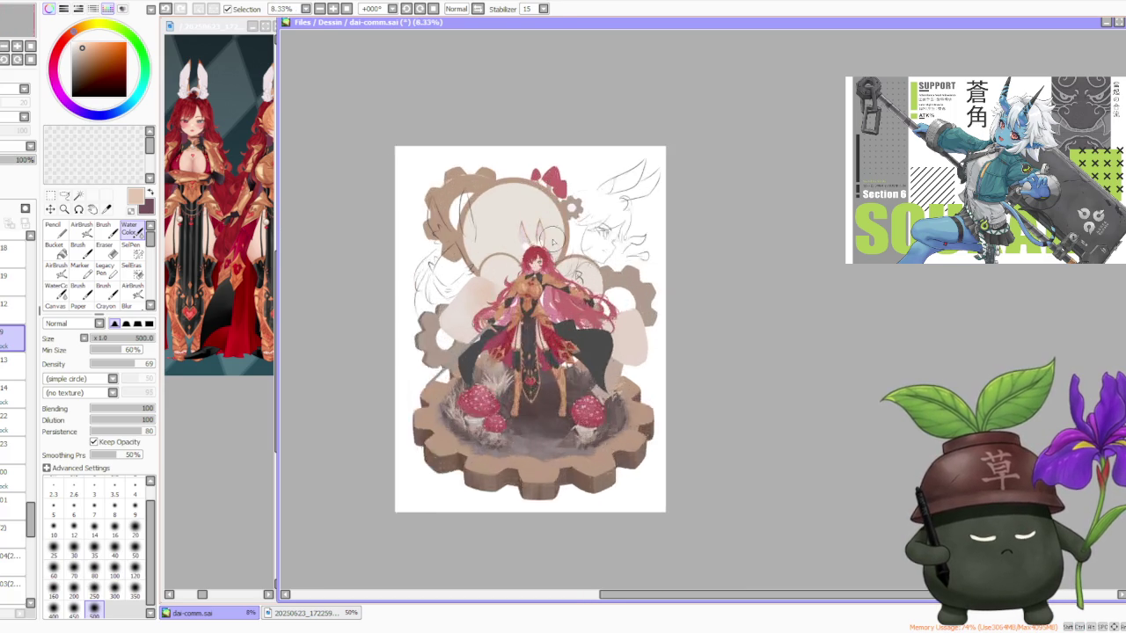
# Blend a Water Color stroke left of the character, then sample backdrop beiges with Brush.
pyautogui.scroll(1, 561, 252)
pyautogui.scroll(1, 541, 239)
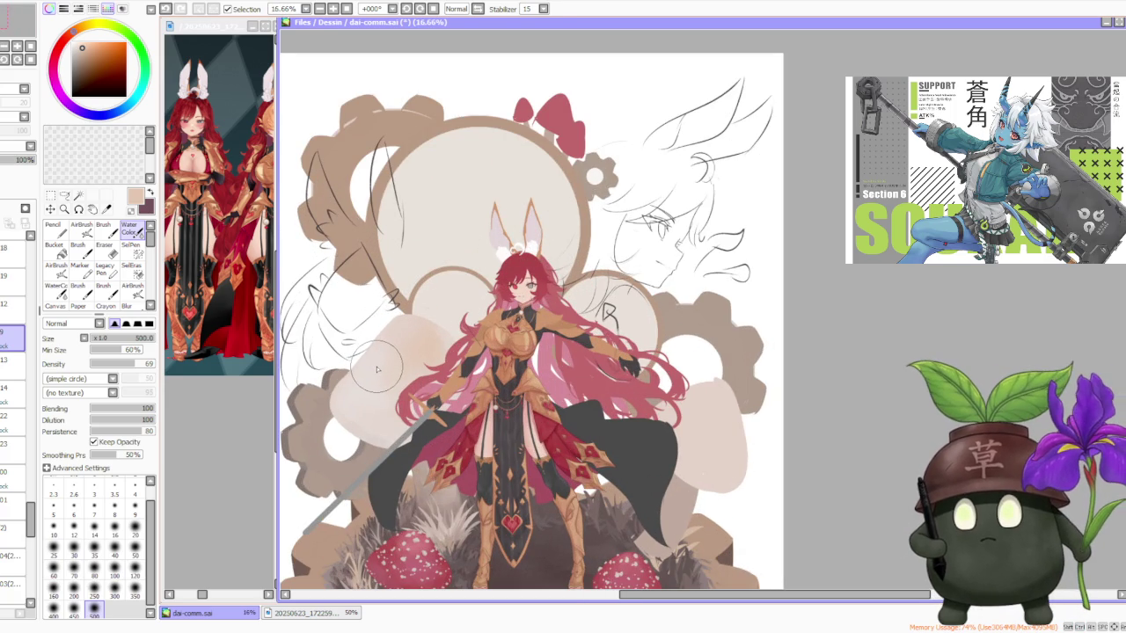
pyautogui.moveTo(376, 370); pyautogui.dragTo(365, 449)
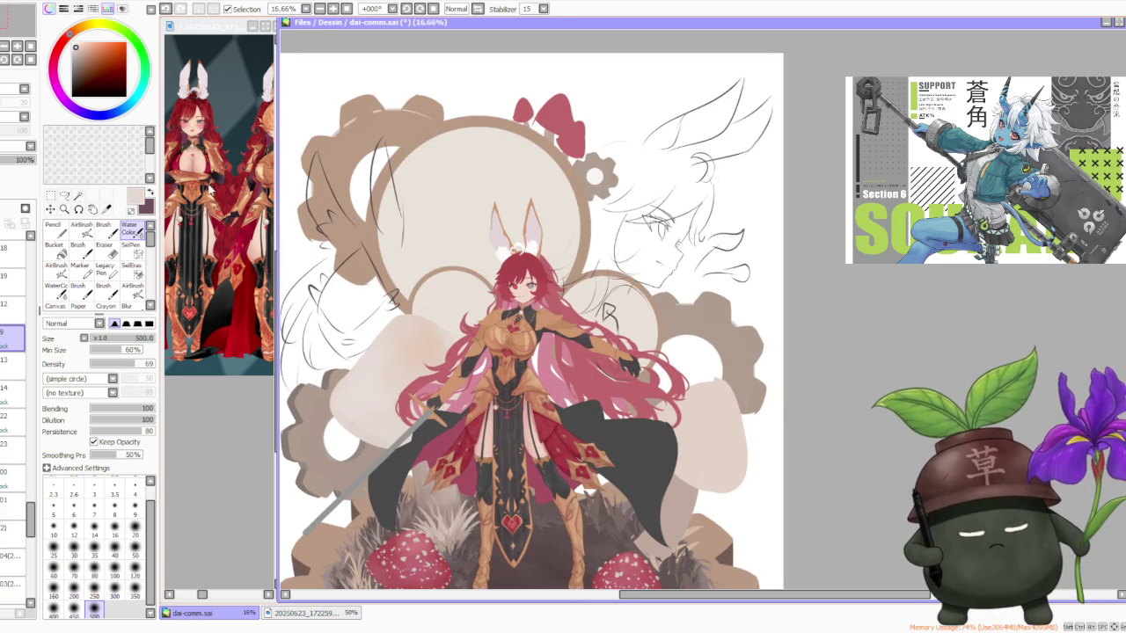
pyautogui.click(103, 231)
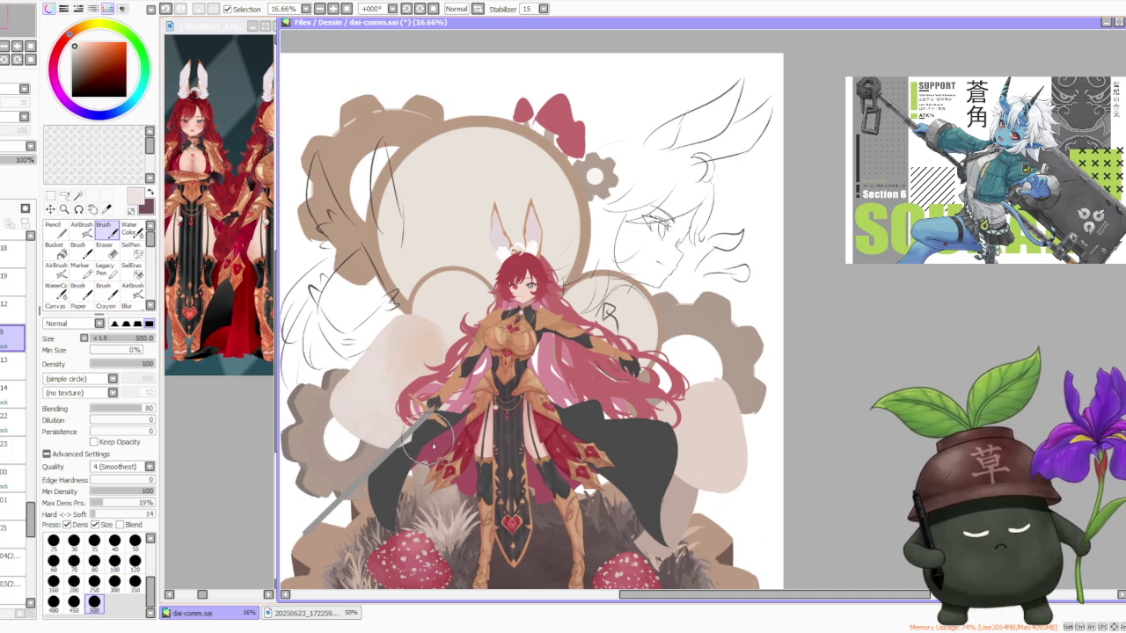
pyautogui.keyDown('alt'); pyautogui.click(401, 356); pyautogui.keyUp('alt')
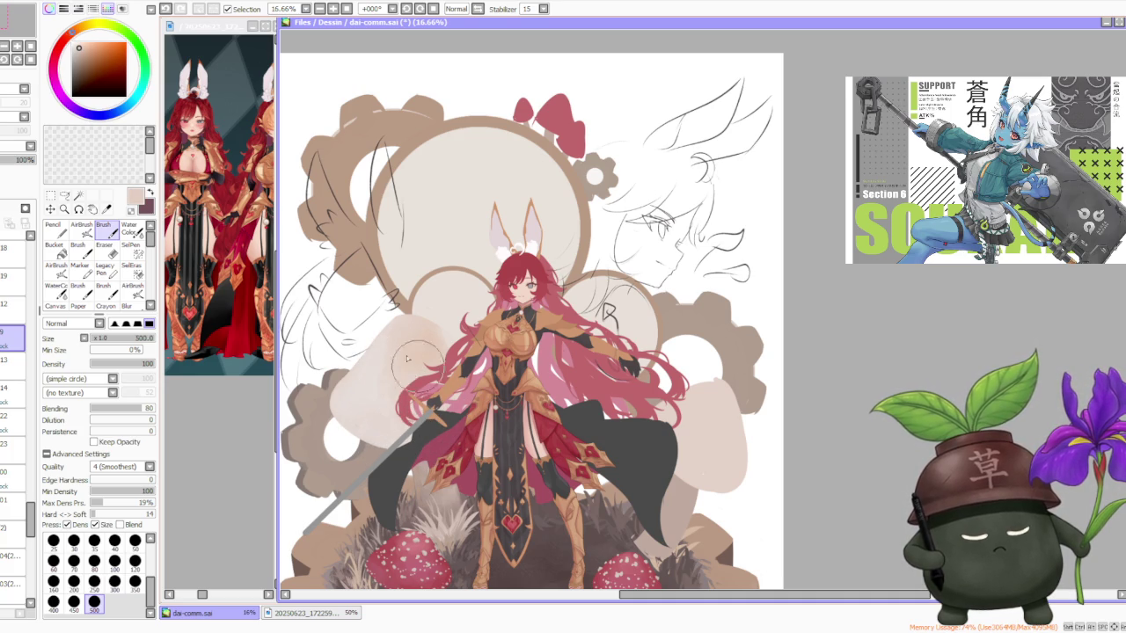
pyautogui.keyDown('alt'); pyautogui.click(384, 358); pyautogui.keyUp('alt')
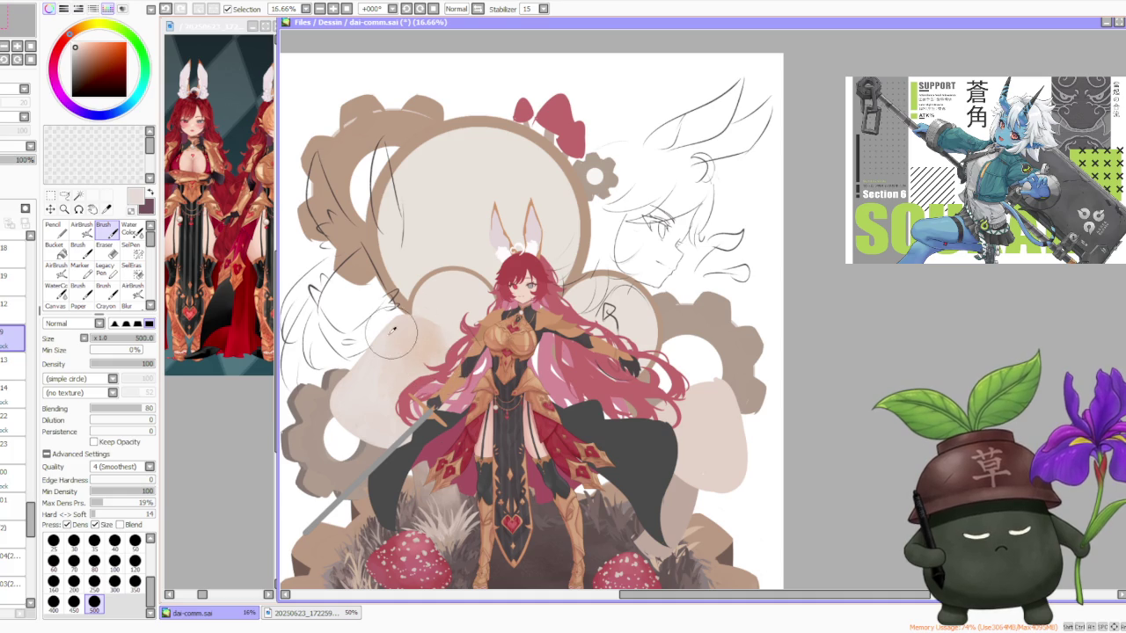
# Lower blending to 63, pick the darker beige, and airbrush-lighten the area left of the character.
pyautogui.scroll(-3, 434, 327)
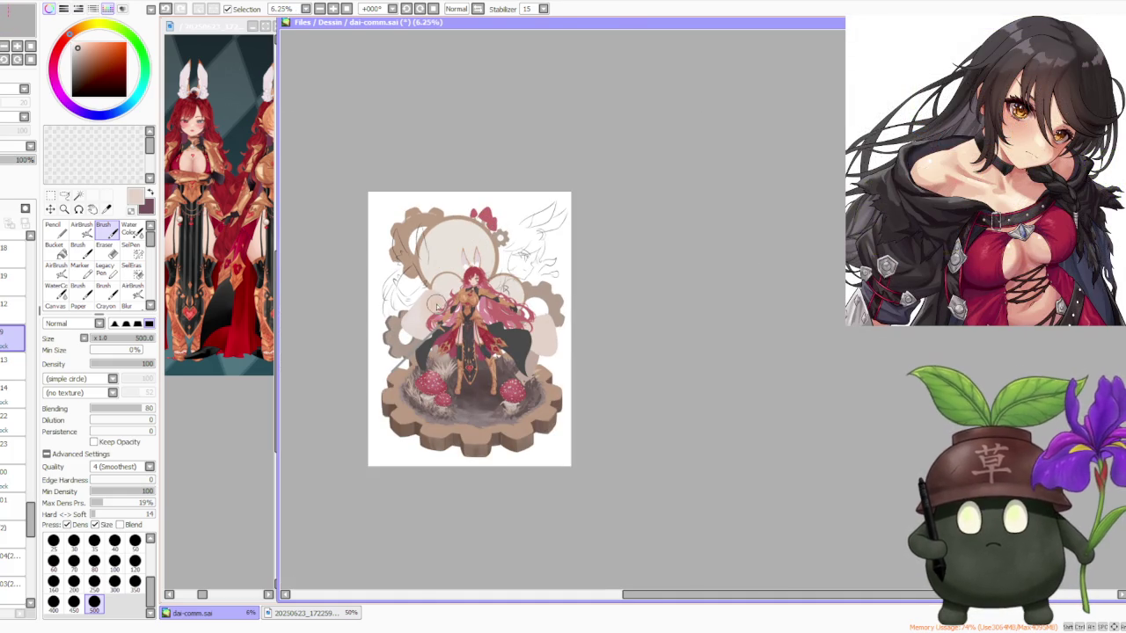
pyautogui.scroll(3, 457, 286)
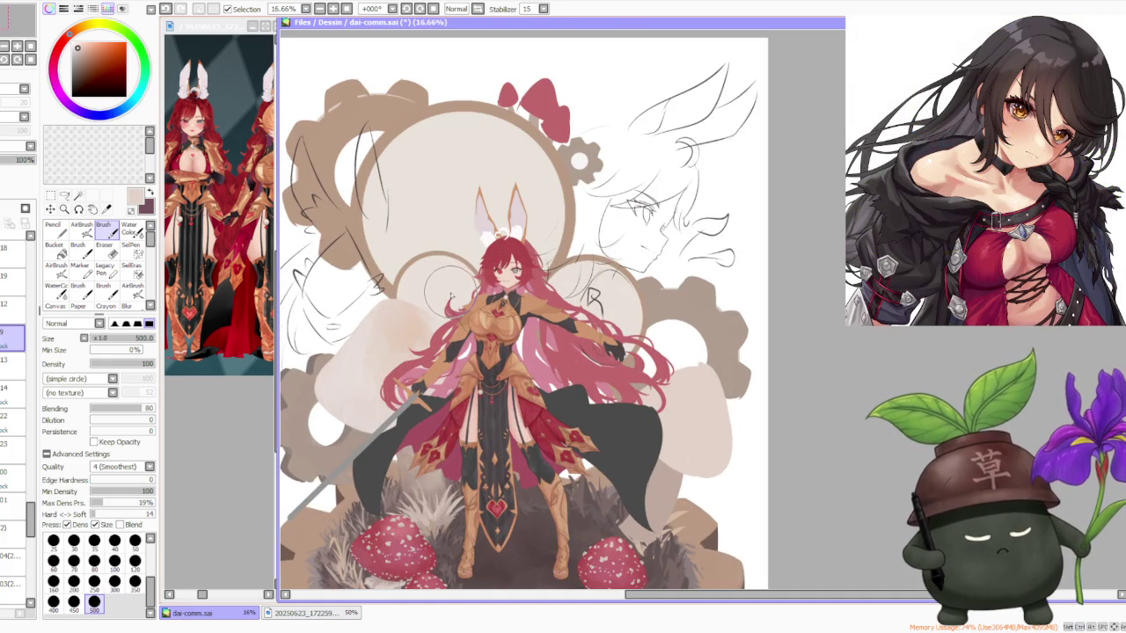
pyautogui.scroll(-3, 451, 296)
pyautogui.scroll(2, 459, 280)
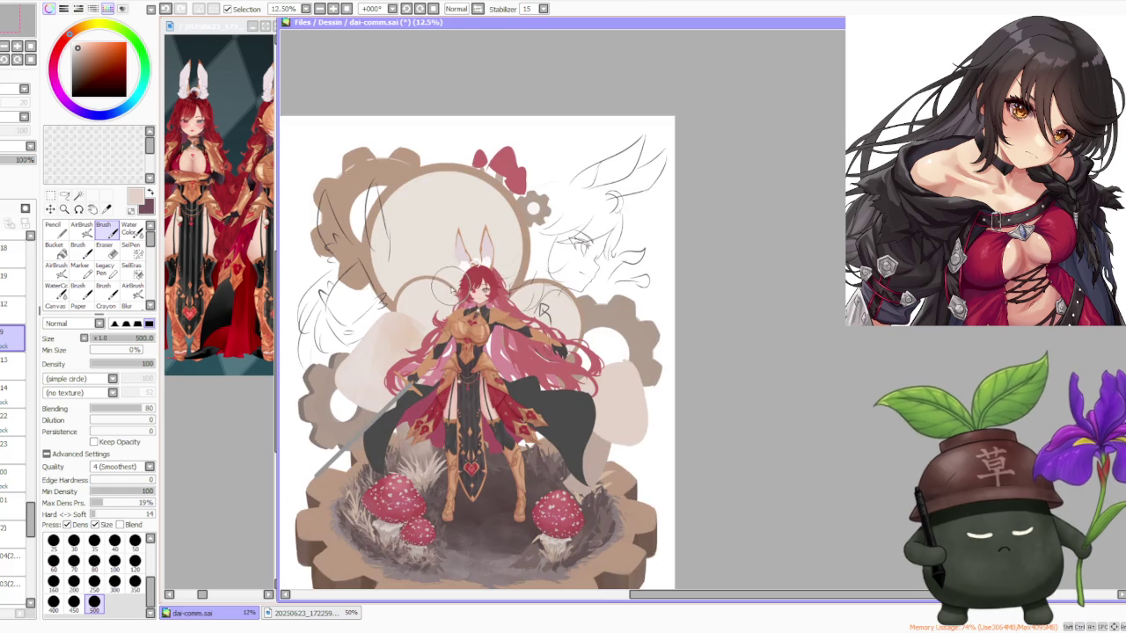
pyautogui.scroll(1, 413, 343)
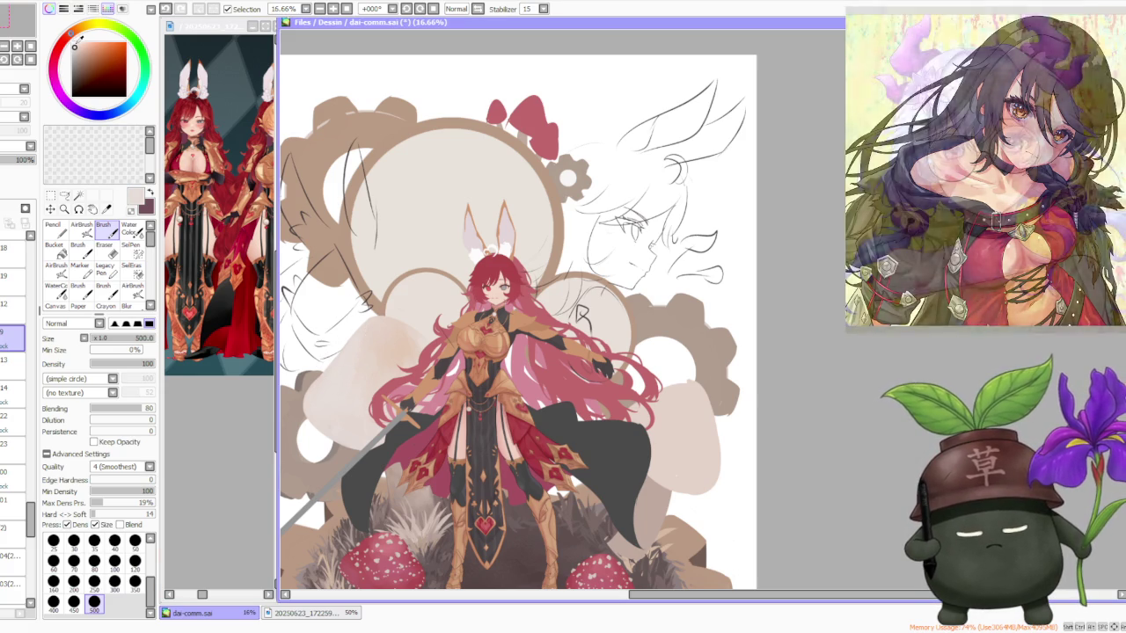
pyautogui.click(130, 409)
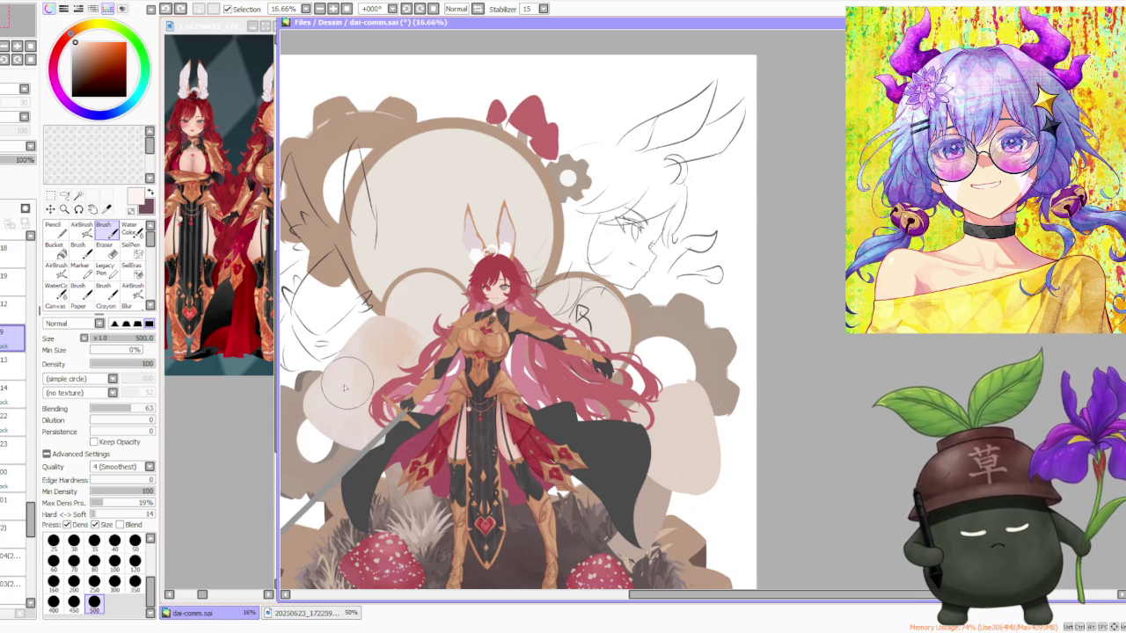
pyautogui.keyDown('alt'); pyautogui.click(337, 420); pyautogui.keyUp('alt')
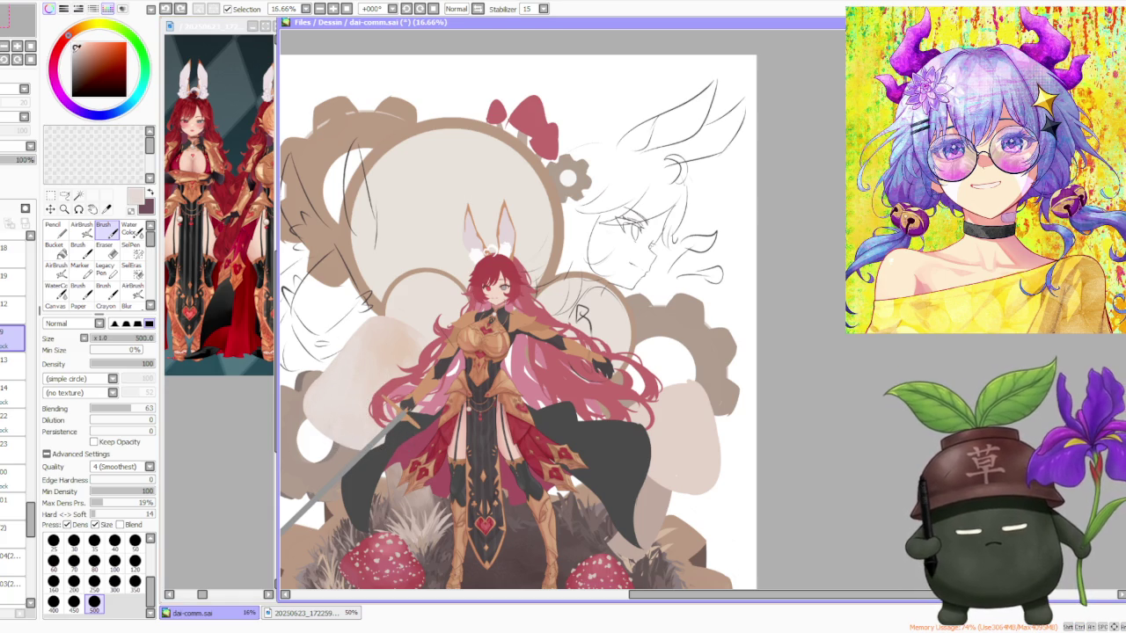
pyautogui.press('v')
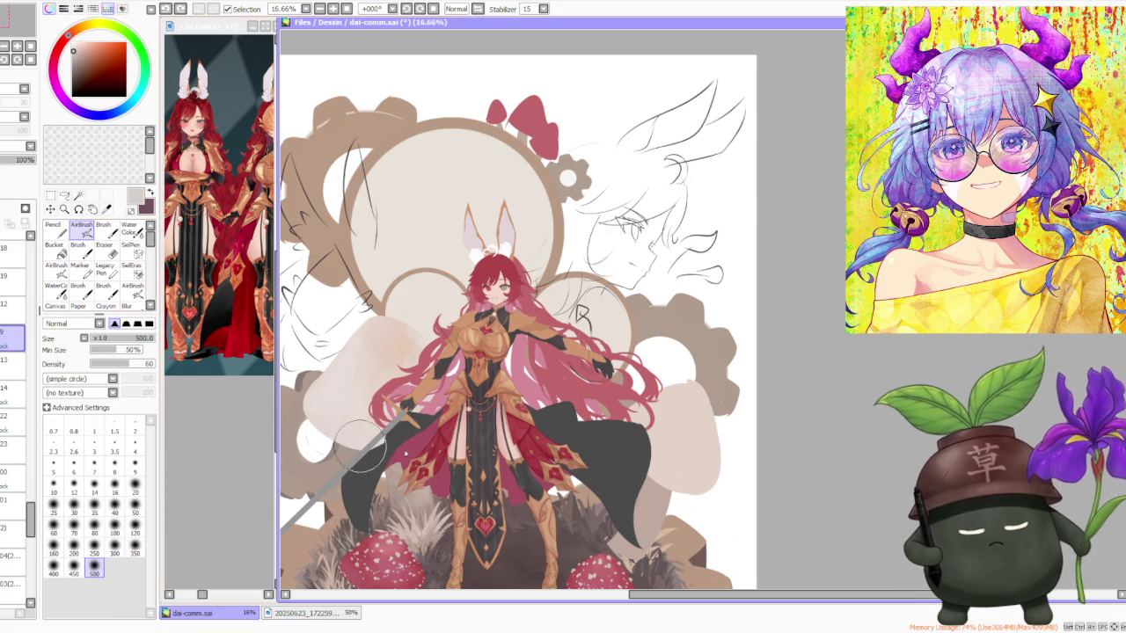
pyautogui.moveTo(330, 431); pyautogui.dragTo(420, 414)
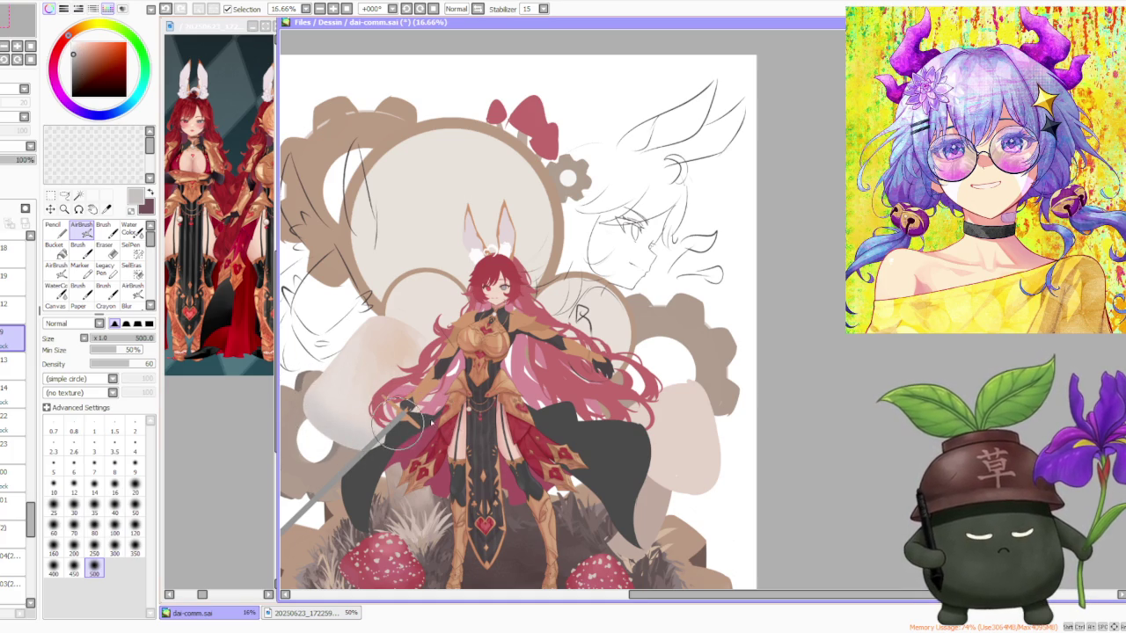
# Return to the regular Brush and sample peach and light pink tones from the artwork.
pyautogui.scroll(-2, 396, 351)
pyautogui.scroll(-1, 471, 251)
pyautogui.scroll(-1, 467, 231)
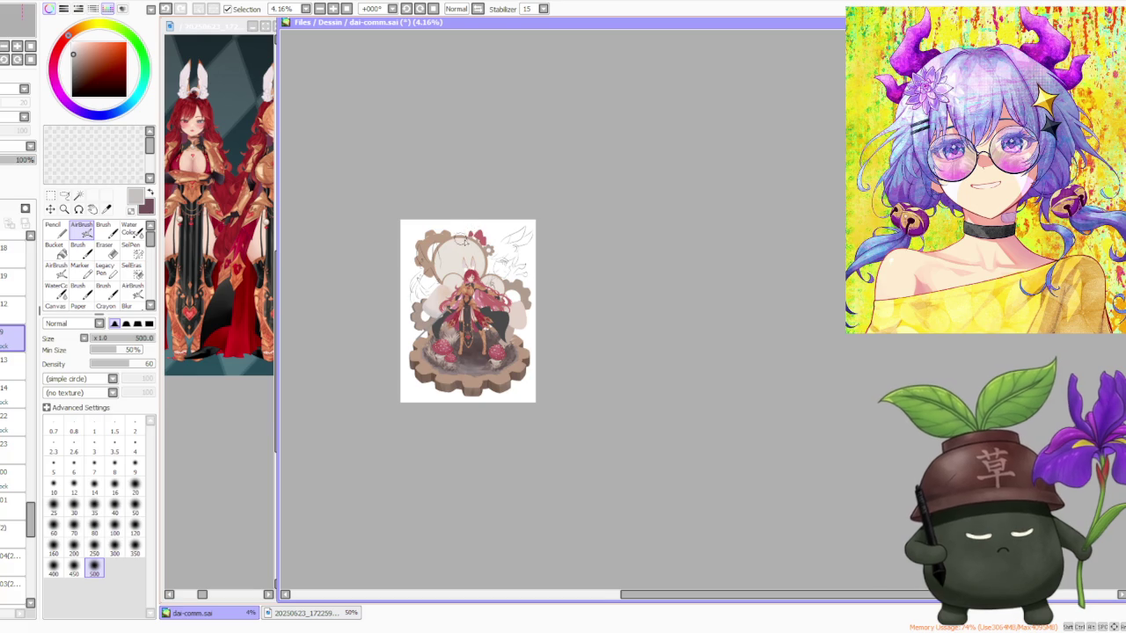
pyautogui.scroll(1, 461, 240)
pyautogui.scroll(1, 461, 239)
pyautogui.scroll(2, 460, 239)
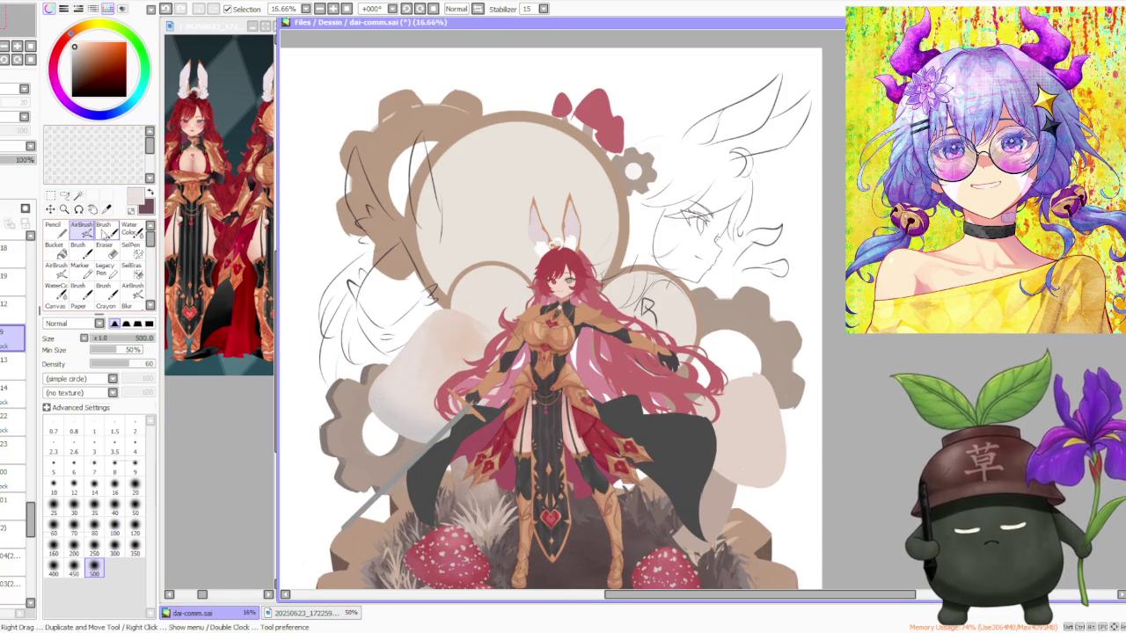
pyautogui.click(104, 227)
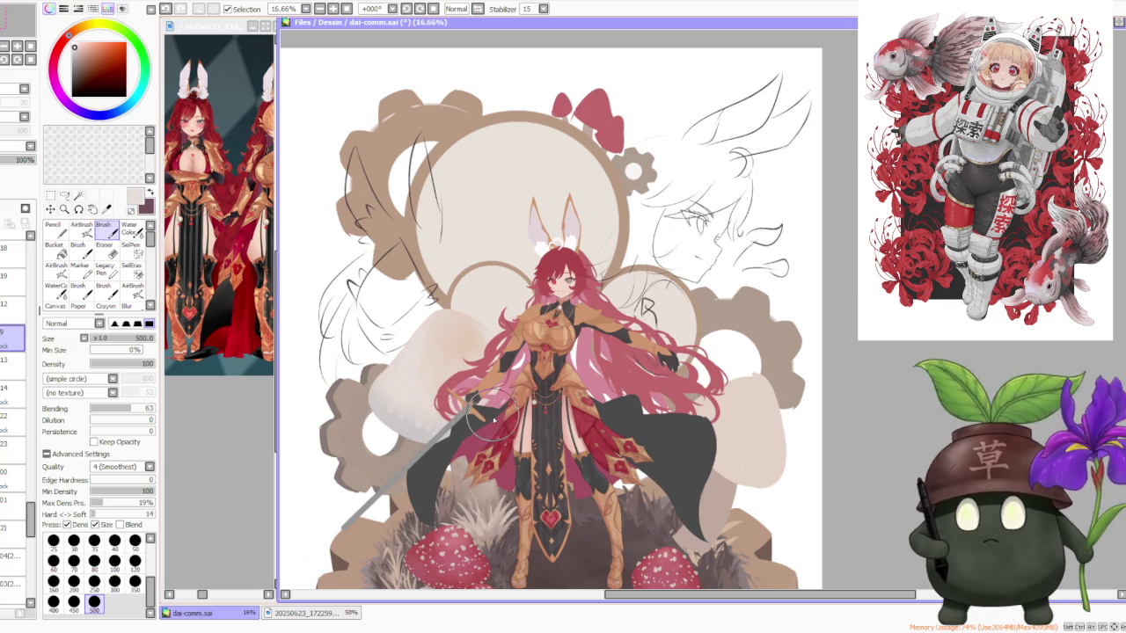
pyautogui.keyDown('alt'); pyautogui.click(448, 339); pyautogui.keyUp('alt')
pyautogui.keyDown('alt'); pyautogui.click(403, 378); pyautogui.keyUp('alt')
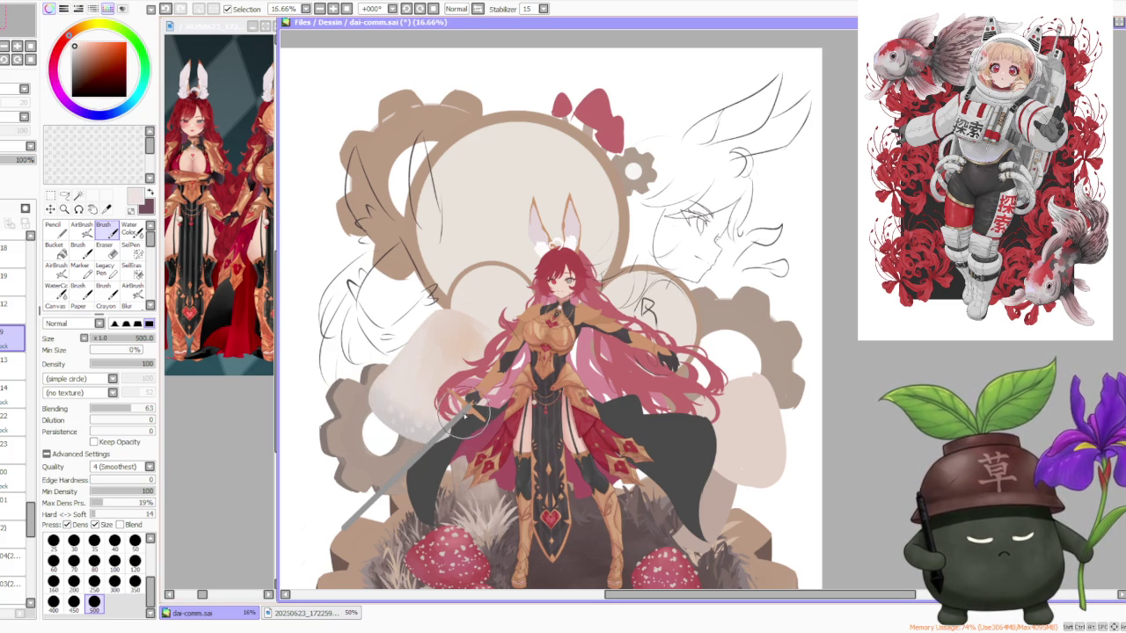
pyautogui.scroll(-2, 390, 399)
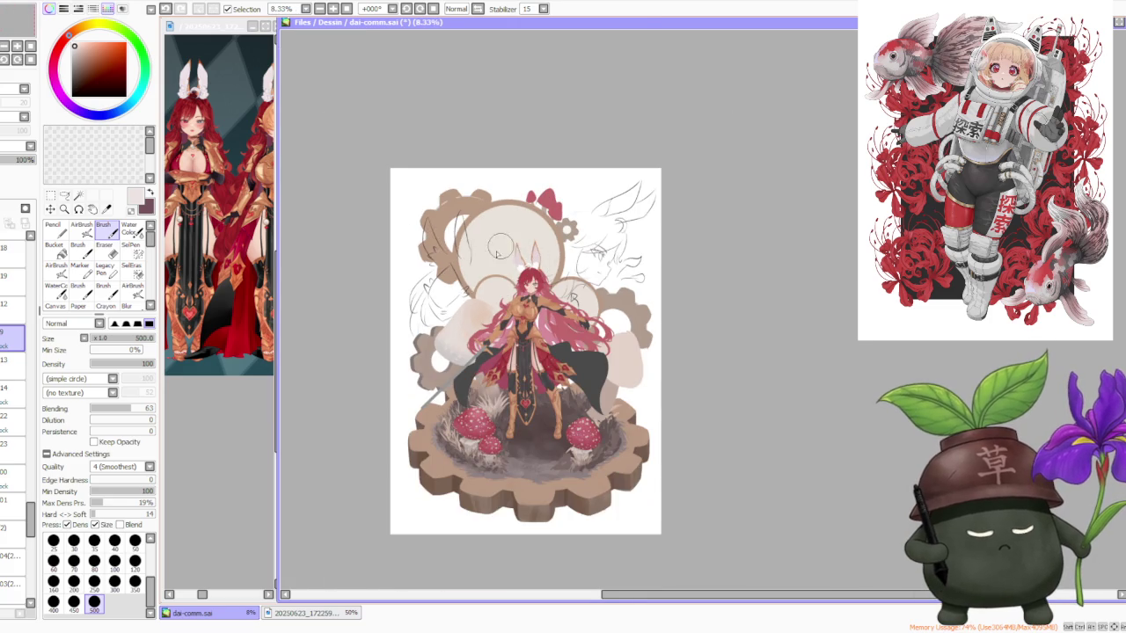
pyautogui.scroll(1, 545, 264)
pyautogui.scroll(1, 545, 264)
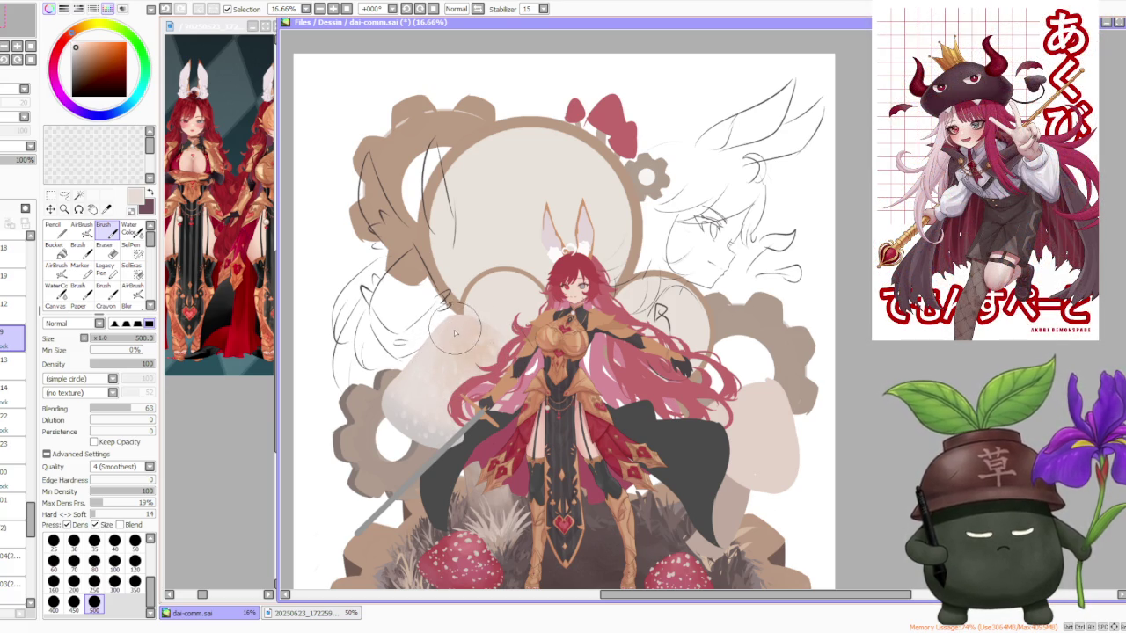
# Eyedrop the beige and paint a light stroke across the left pale cap shape.
pyautogui.rightClick(480, 350)
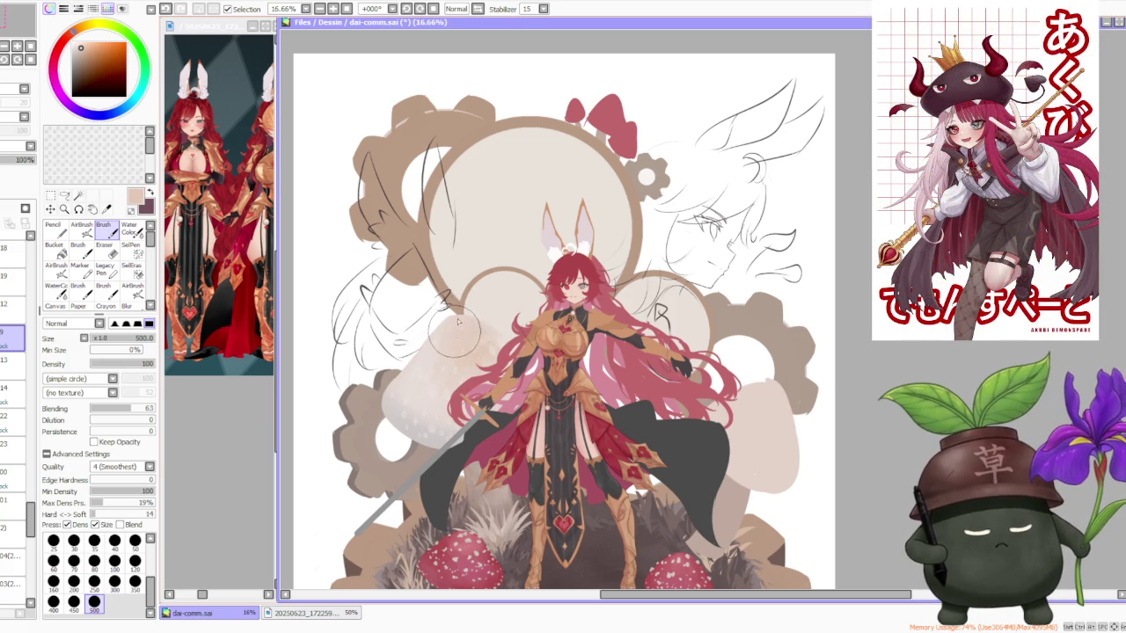
pyautogui.scroll(-2, 480, 264)
pyautogui.scroll(-1, 524, 250)
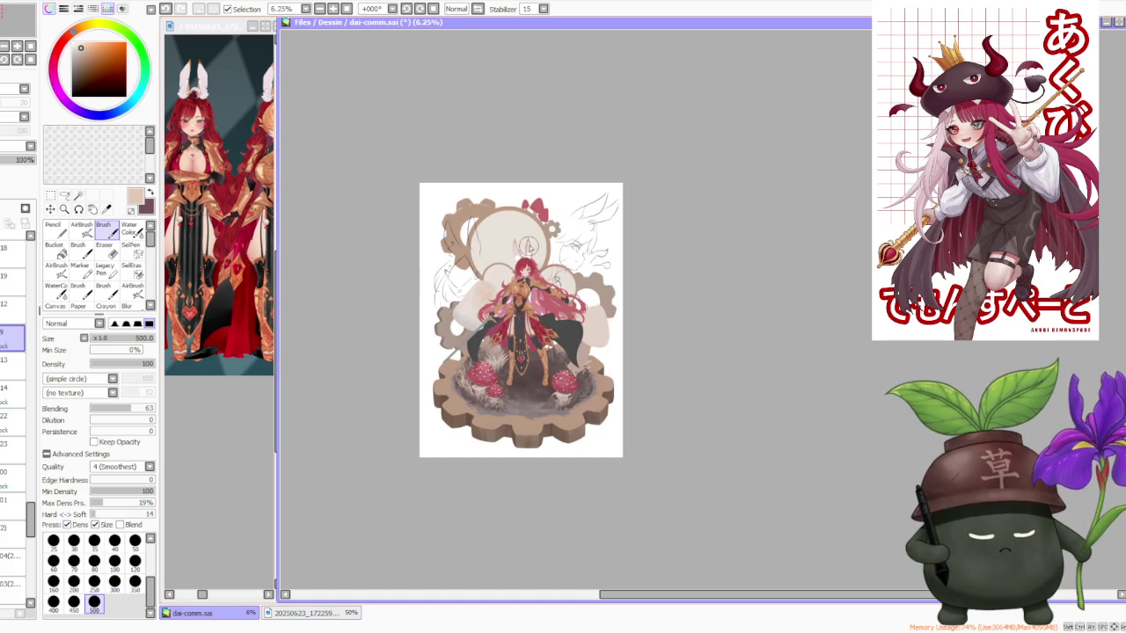
pyautogui.scroll(1, 521, 289)
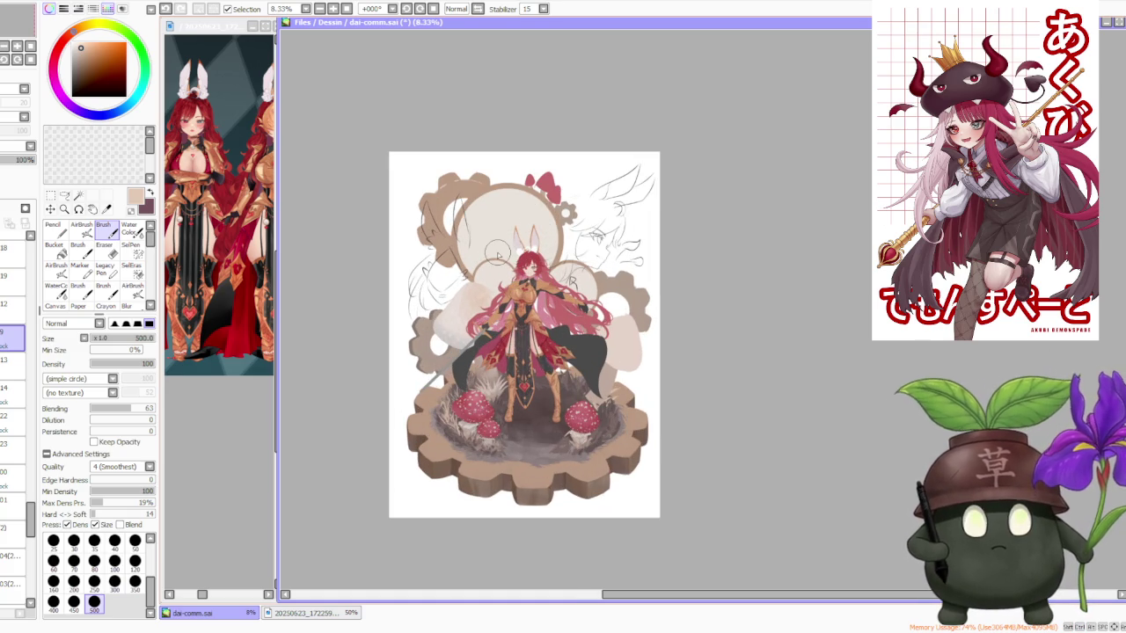
pyautogui.scroll(1, 498, 255)
pyautogui.scroll(1, 479, 303)
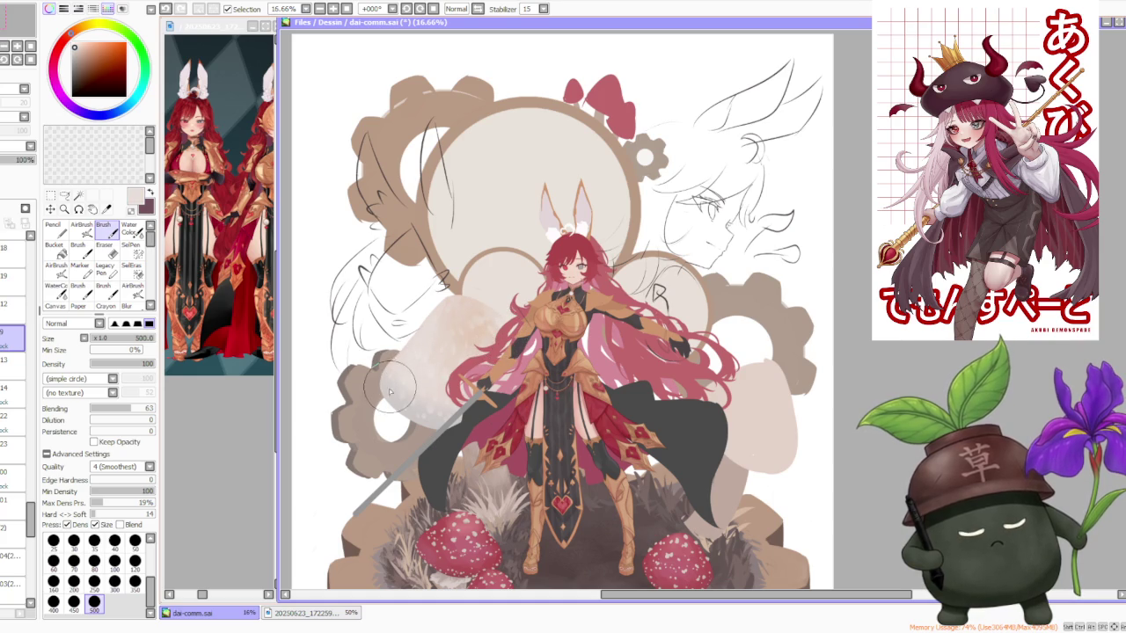
pyautogui.moveTo(399, 400); pyautogui.dragTo(506, 394)
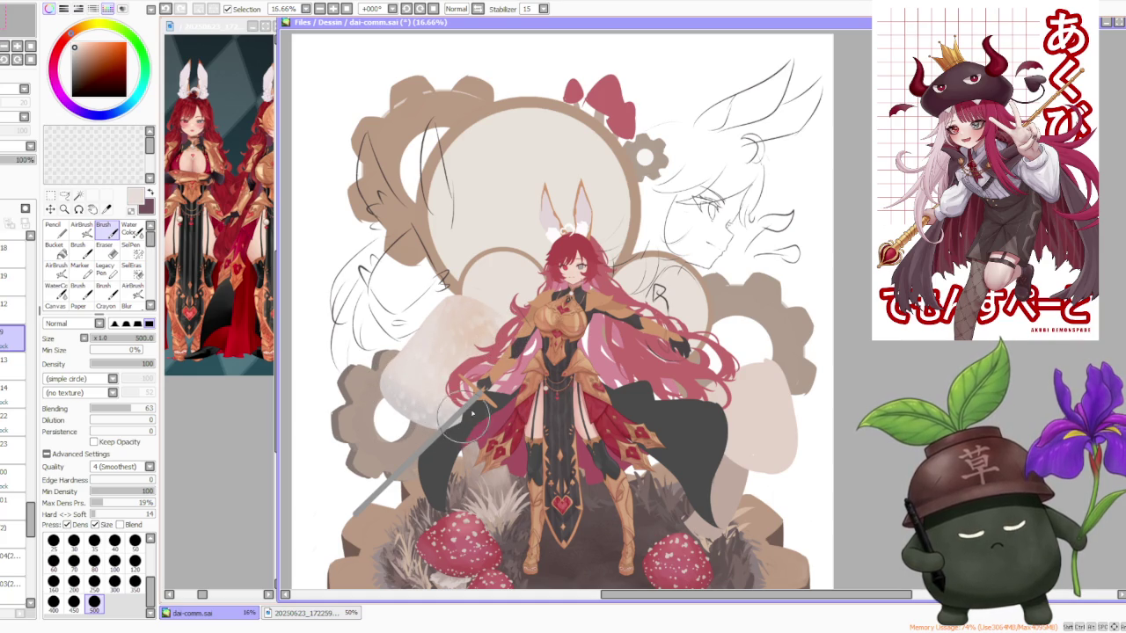
pyautogui.scroll(-3, 505, 390)
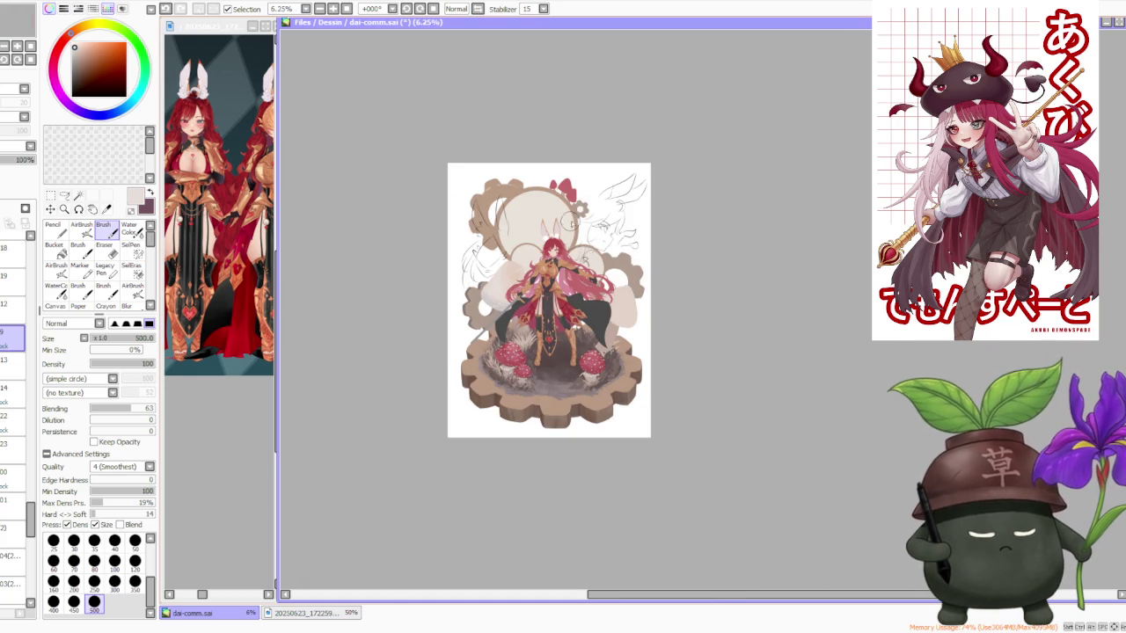
pyautogui.scroll(1, 609, 229)
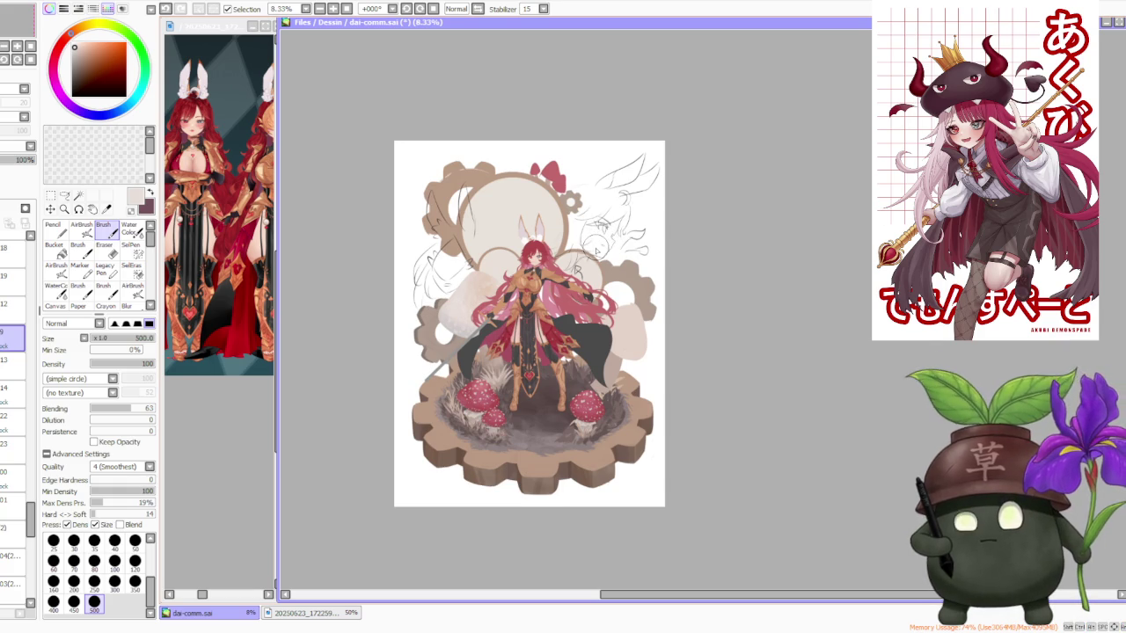
pyautogui.scroll(1, 558, 248)
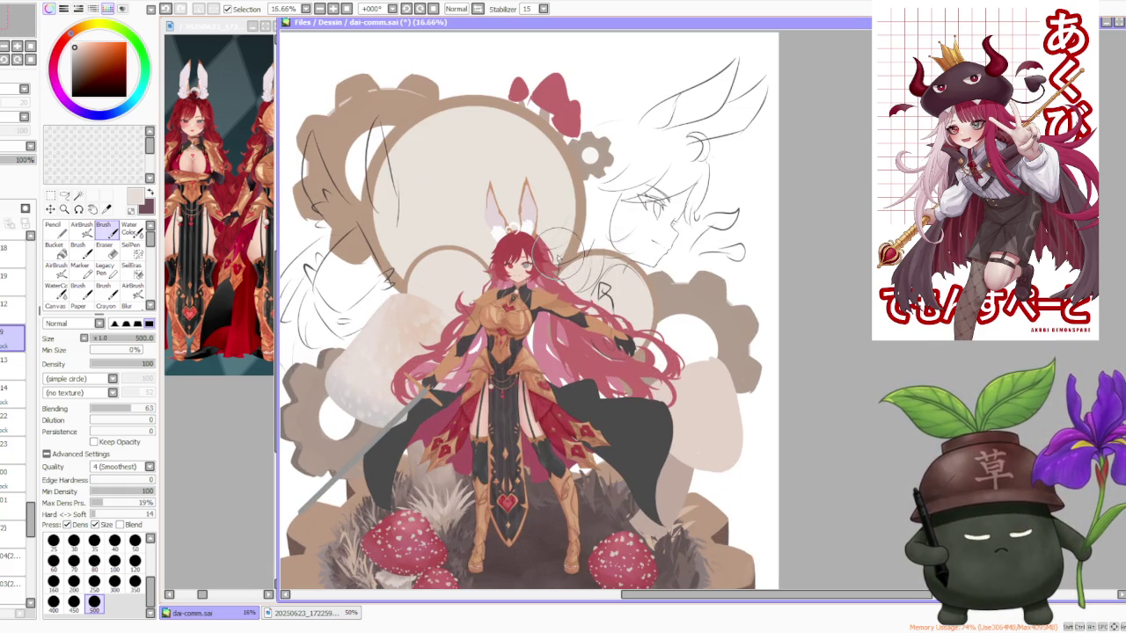
pyautogui.scroll(-1, 557, 258)
pyautogui.scroll(-1, 589, 220)
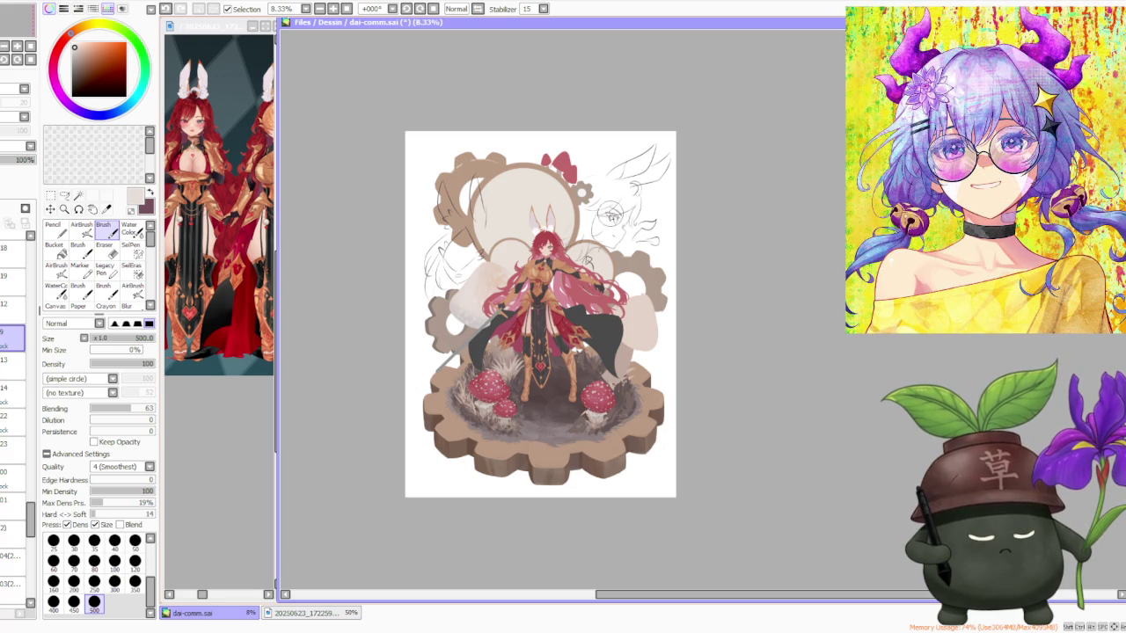
pyautogui.scroll(1, 591, 241)
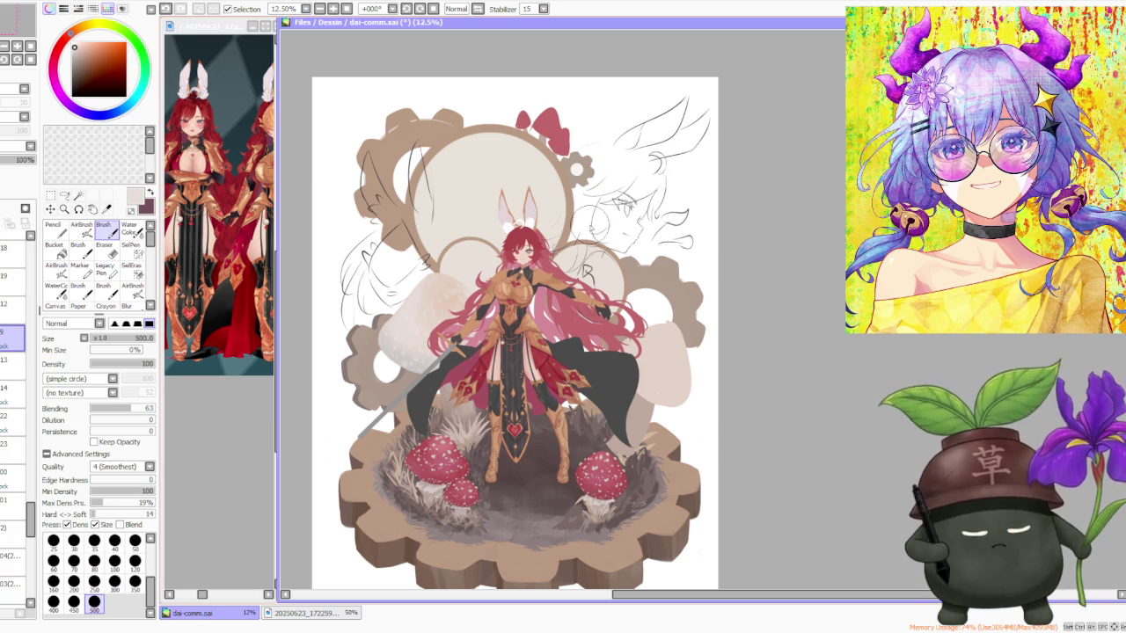
# Copy a rectangular selection around the character and paste it onto a new layer.
pyautogui.click(50, 196)
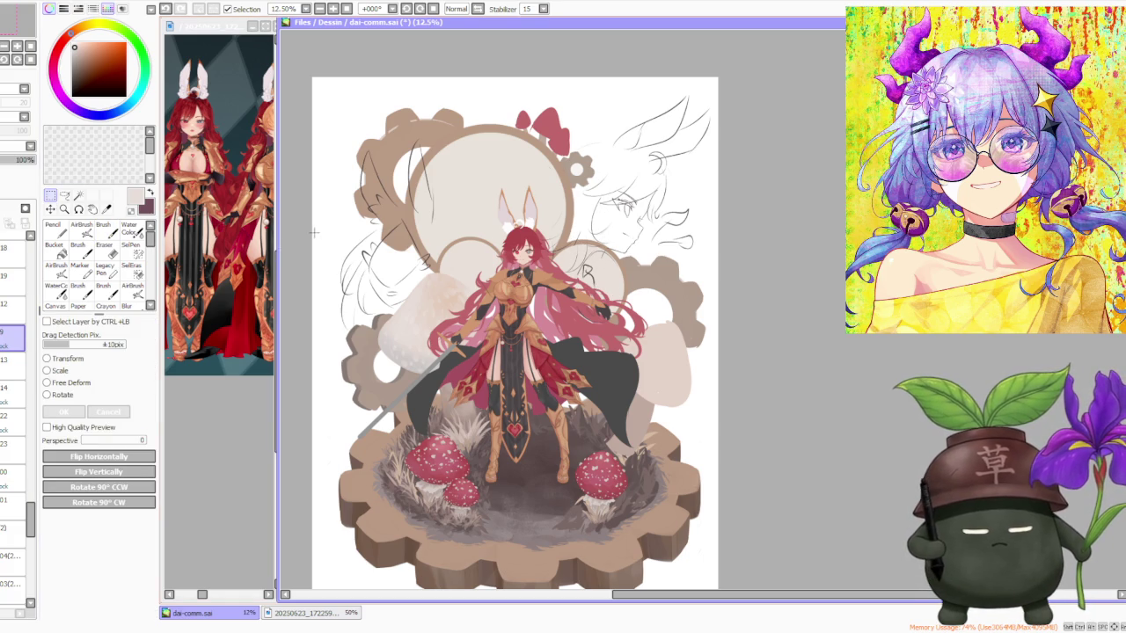
pyautogui.moveTo(406, 289); pyautogui.dragTo(531, 420)
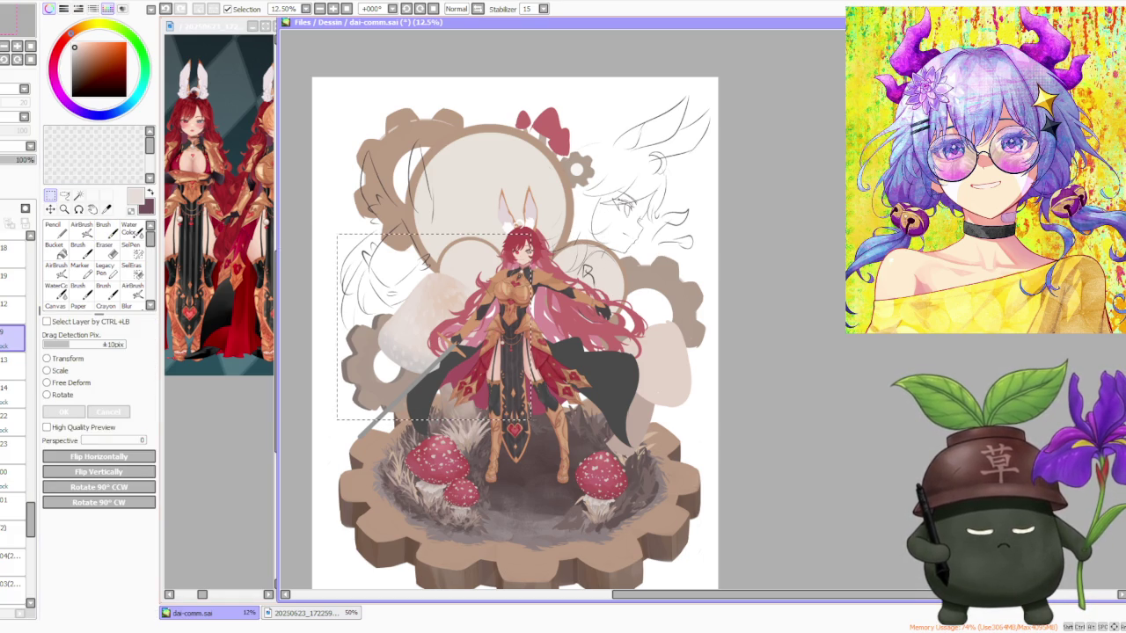
pyautogui.hotkey('ctrl', 'c')
pyautogui.hotkey('ctrl', 'v')
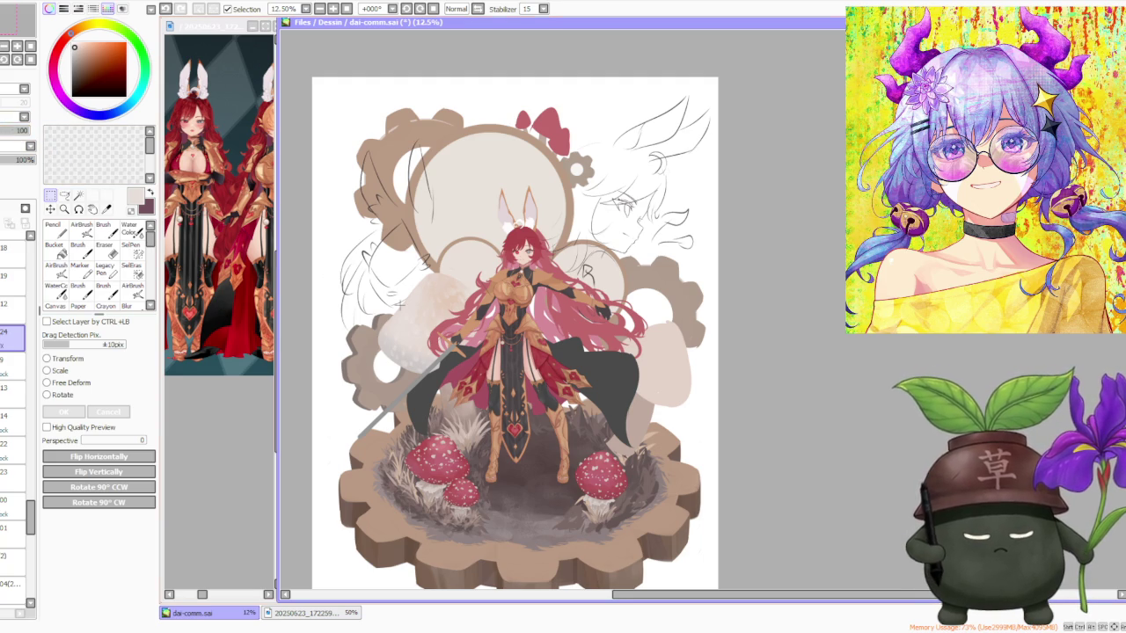
pyautogui.scroll(3, 398, 318)
pyautogui.scroll(2, 380, 314)
pyautogui.scroll(-3, 373, 308)
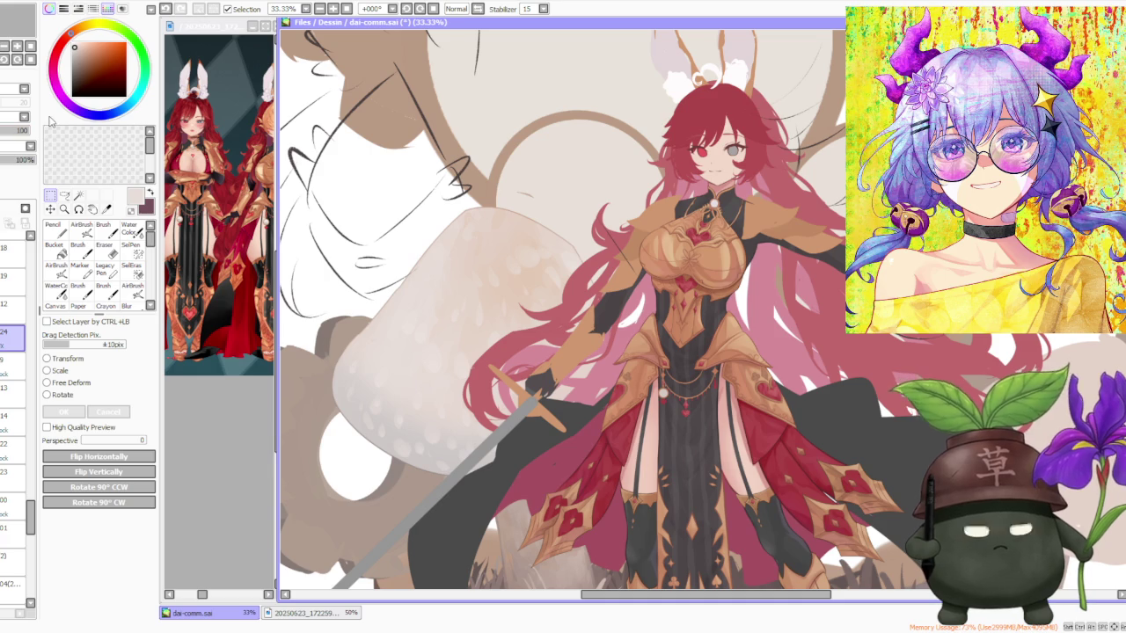
pyautogui.scroll(-1, 394, 201)
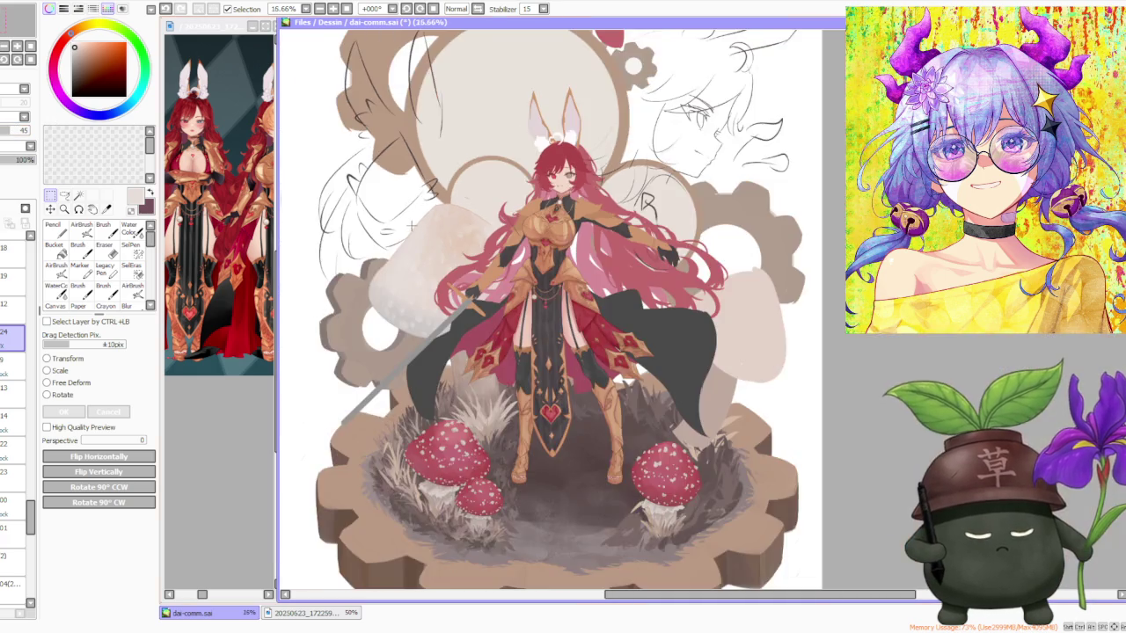
pyautogui.scroll(2, 399, 235)
pyautogui.scroll(-2, 398, 234)
pyautogui.scroll(-1, 398, 235)
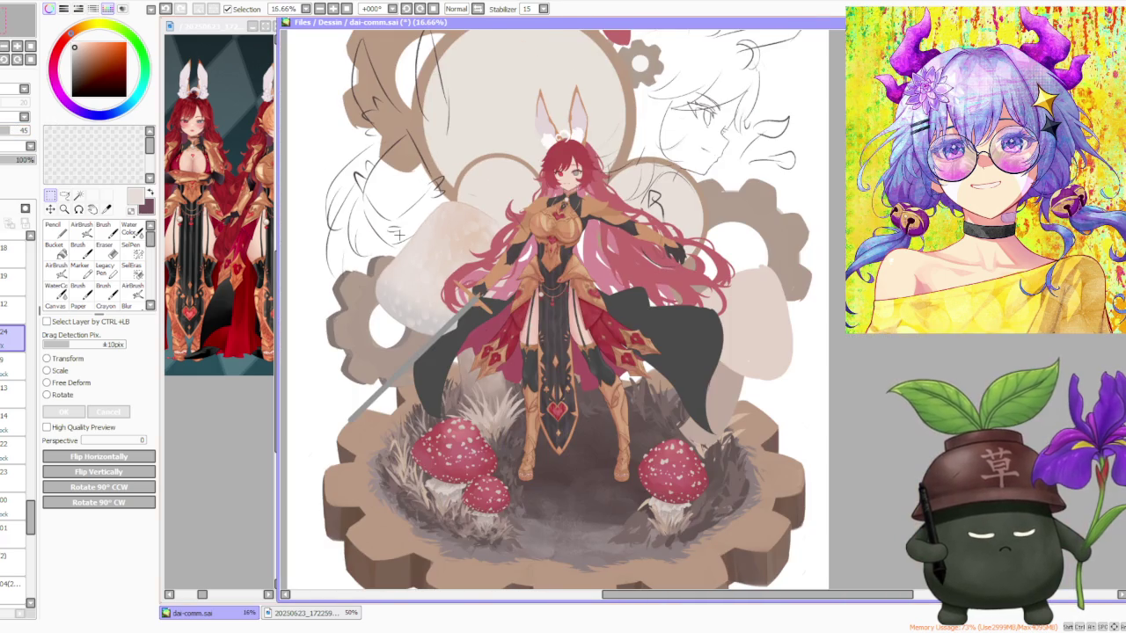
# Switch back to the Brush and zoom around the composition.
pyautogui.press('b')
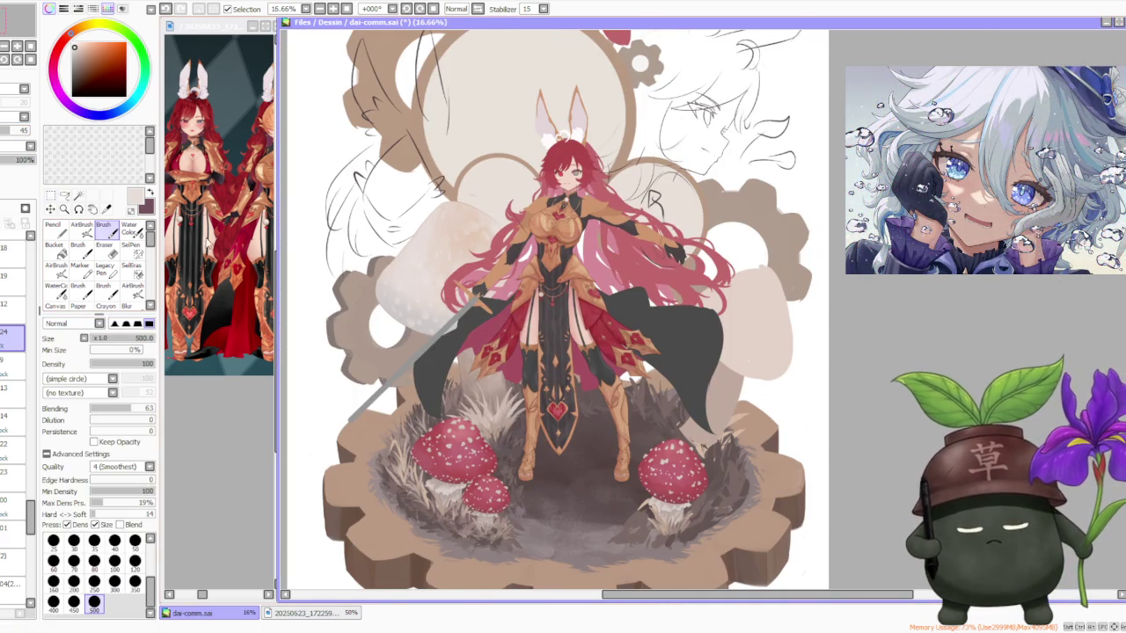
pyautogui.scroll(3, 392, 237)
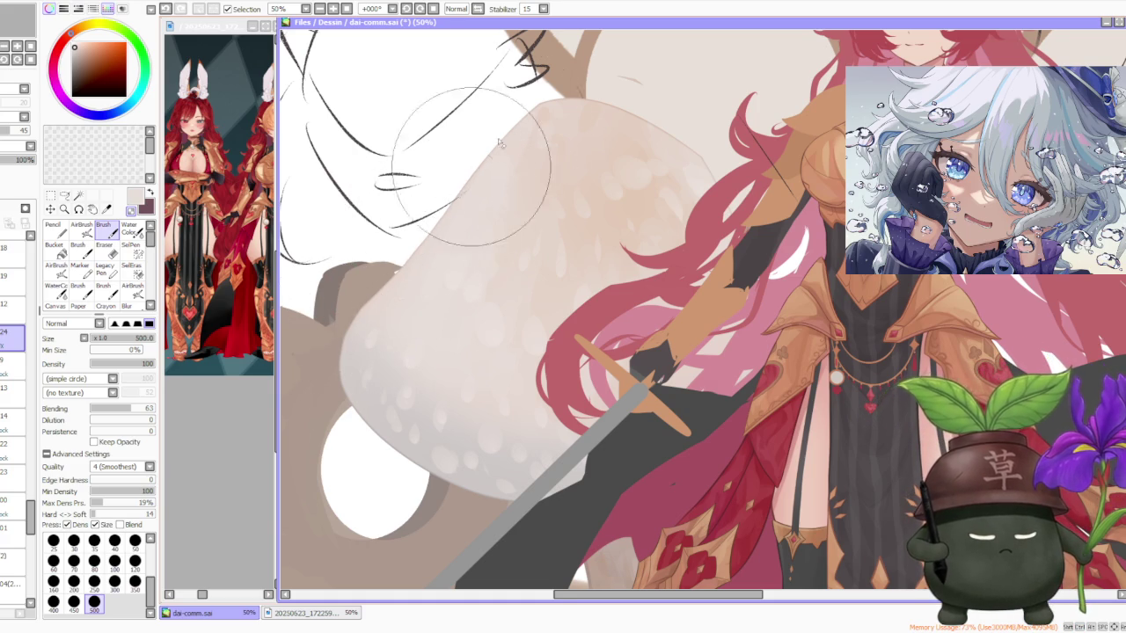
pyautogui.scroll(-3, 615, 93)
pyautogui.scroll(5, 616, 93)
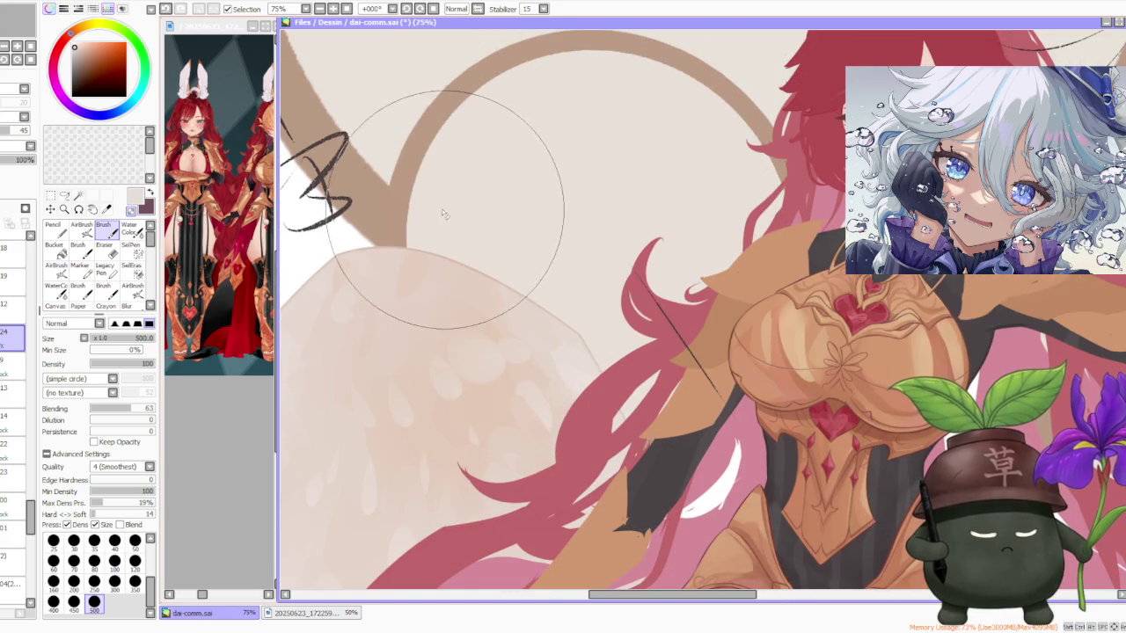
pyautogui.scroll(-2, 552, 308)
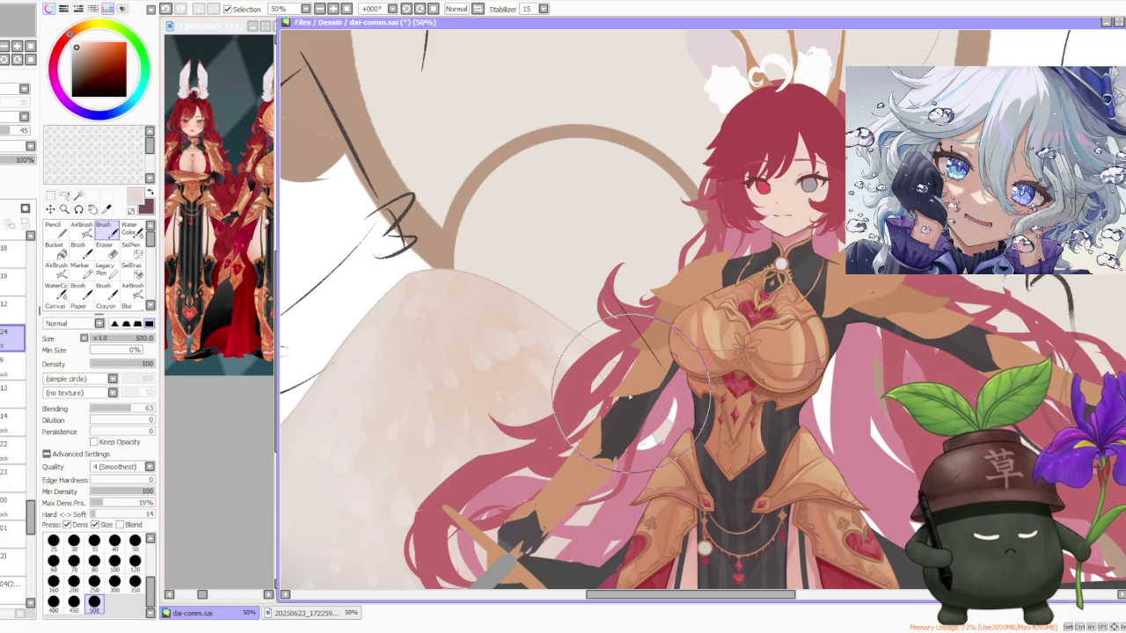
pyautogui.scroll(-2, 647, 449)
pyautogui.scroll(-1, 647, 449)
pyautogui.scroll(-2, 647, 449)
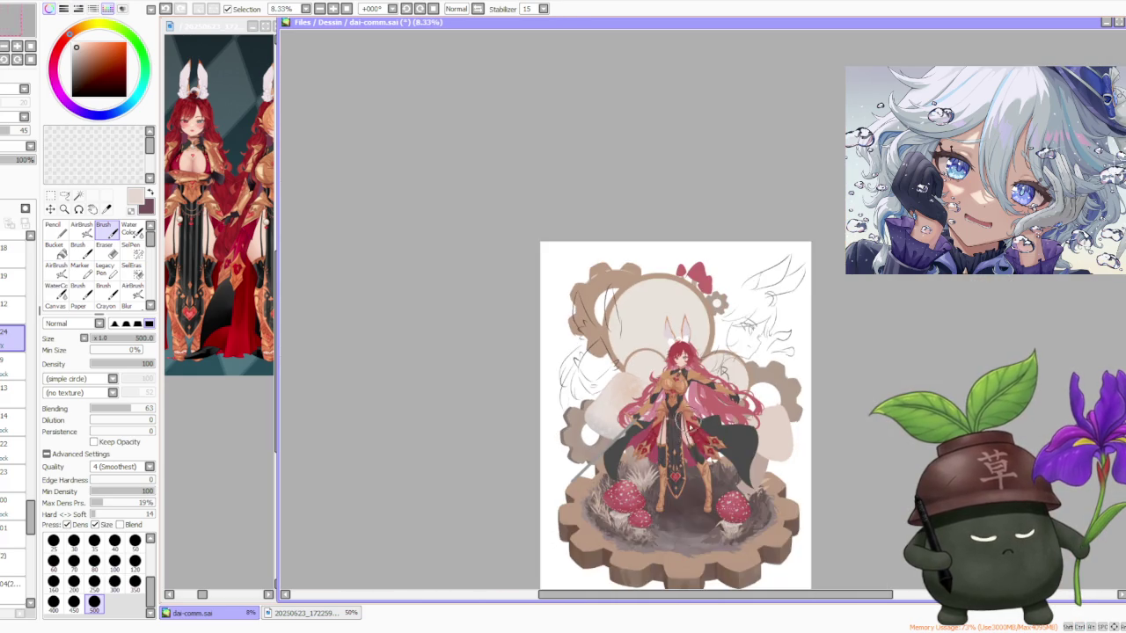
pyautogui.scroll(2, 695, 450)
pyautogui.scroll(2, 695, 451)
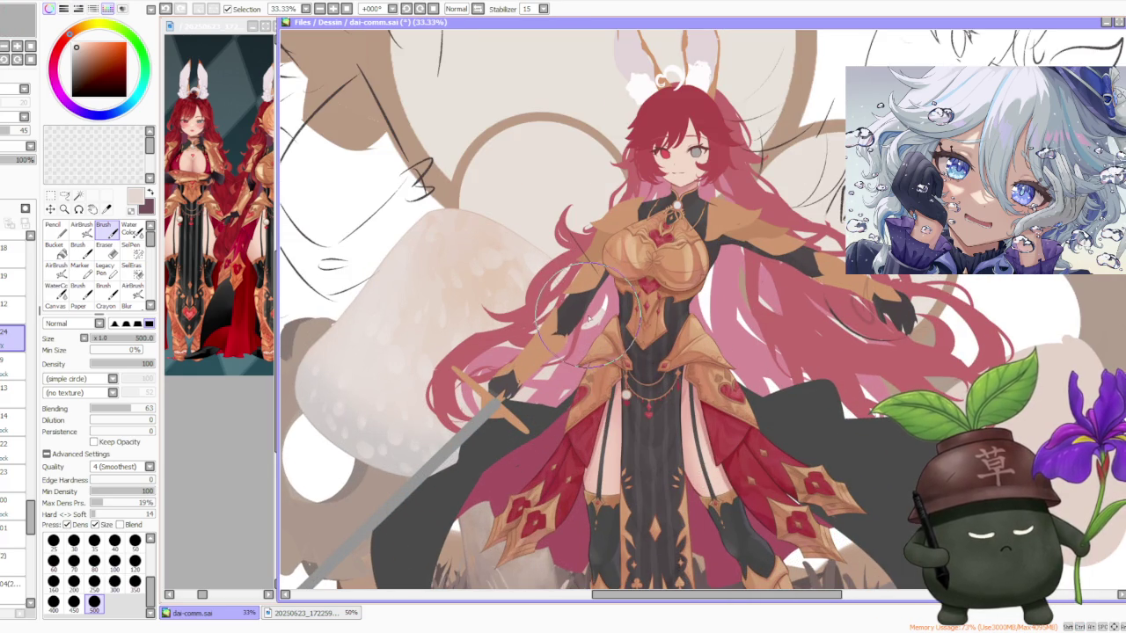
# Sample light beige and pinkish tones from the artwork, settling on a warm orange-beige.
pyautogui.keyDown('alt'); pyautogui.click(505, 292); pyautogui.keyUp('alt')
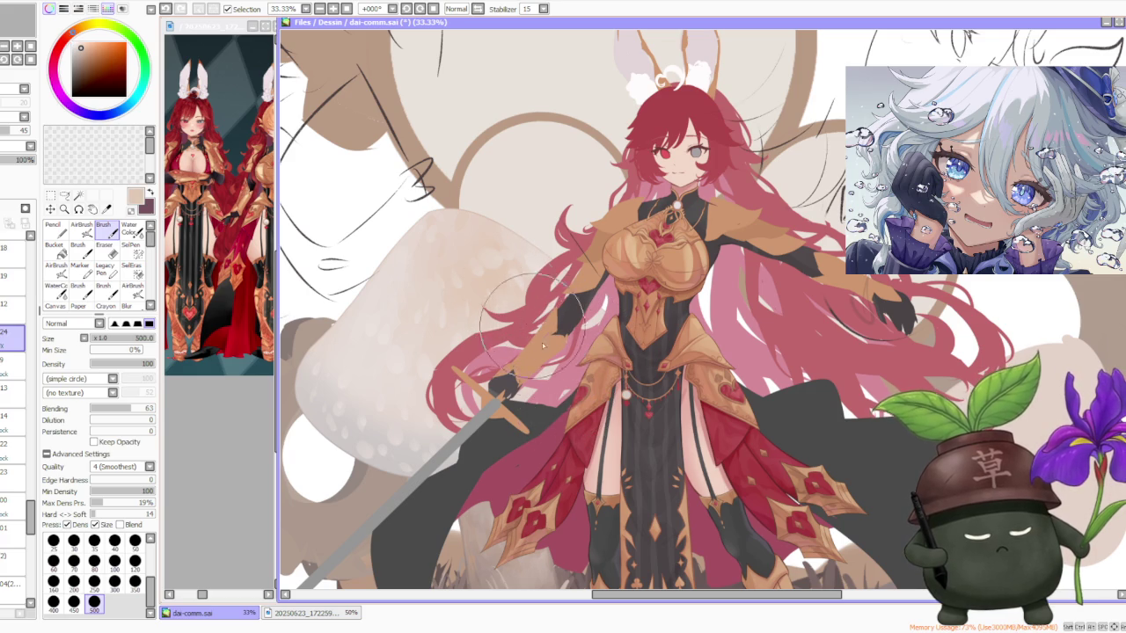
pyautogui.keyDown('alt'); pyautogui.click(400, 457); pyautogui.keyUp('alt')
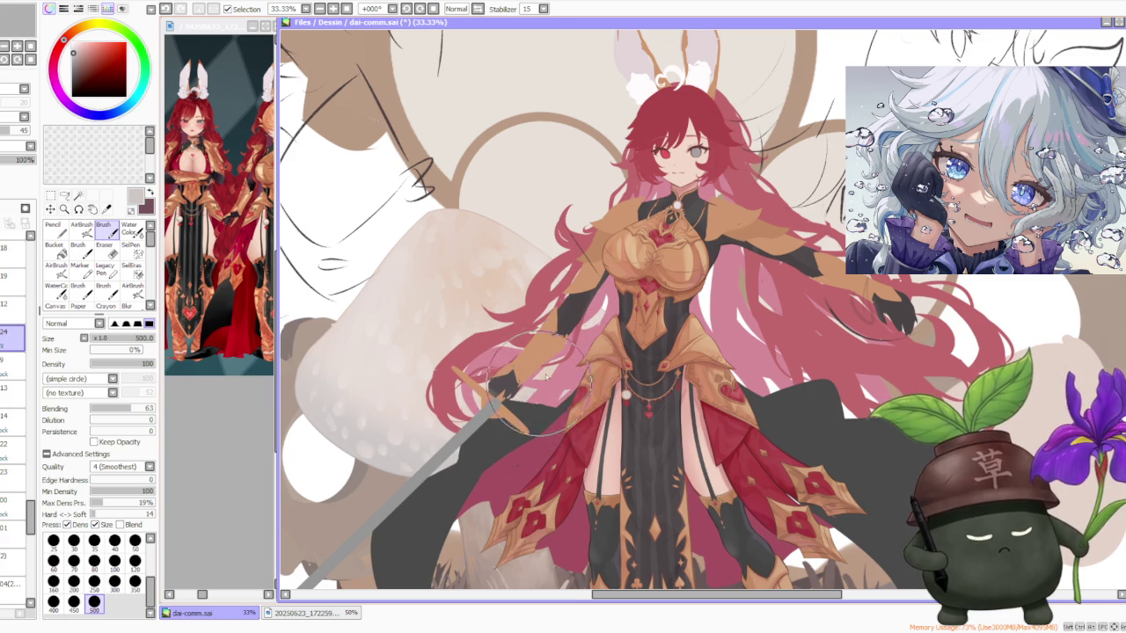
pyautogui.scroll(-1, 541, 344)
pyautogui.scroll(1, 551, 306)
pyautogui.keyDown('alt'); pyautogui.click(498, 311); pyautogui.keyUp('alt')
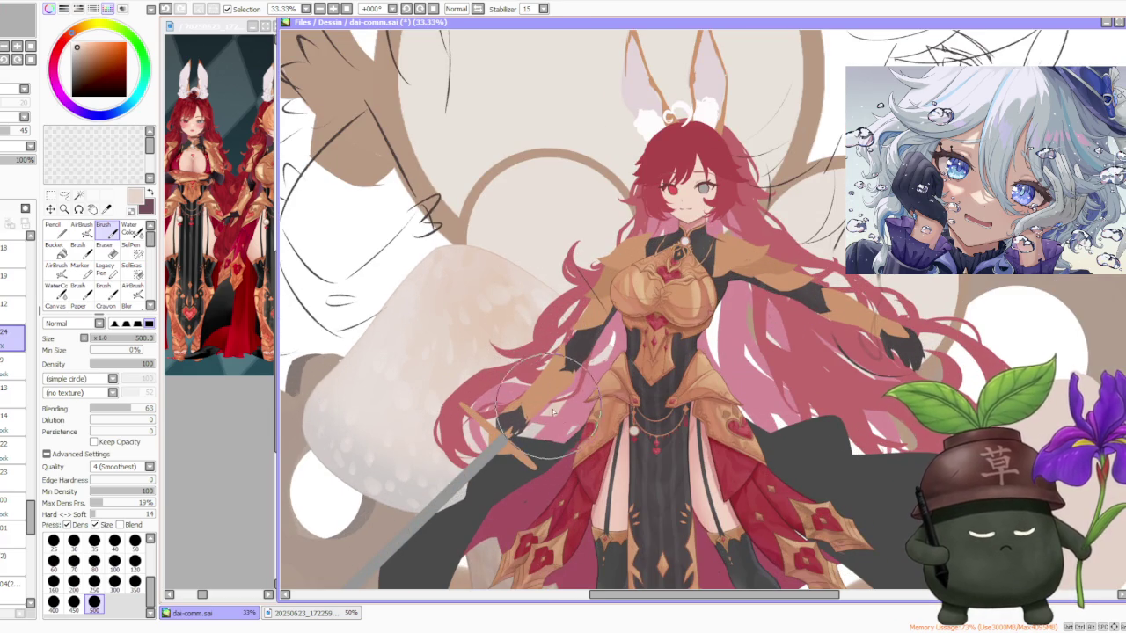
pyautogui.scroll(-1, 528, 405)
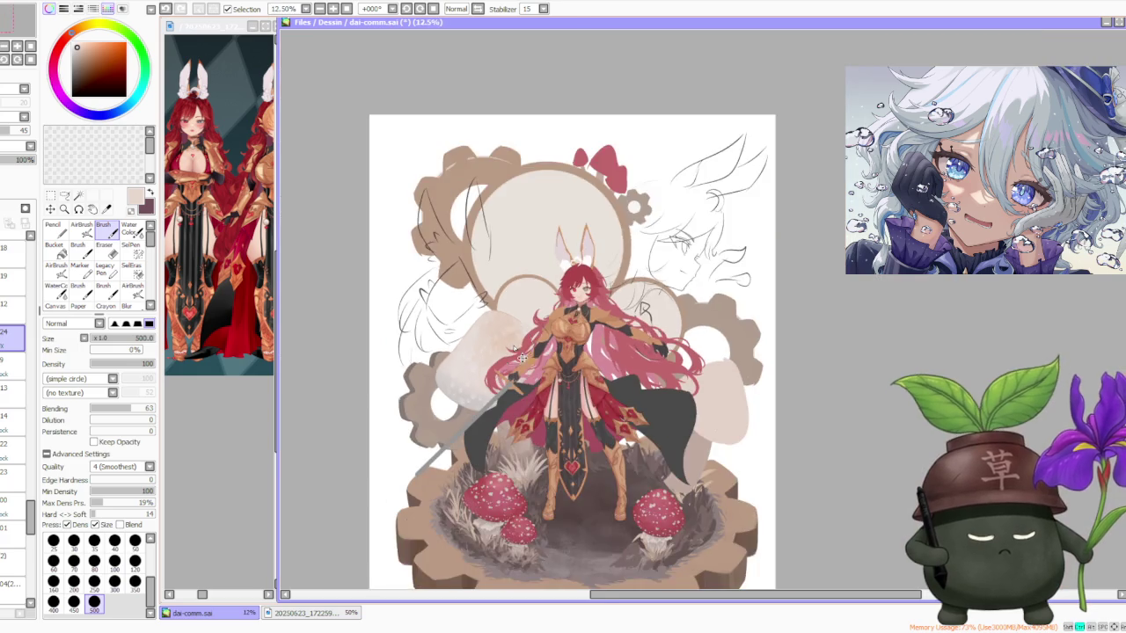
pyautogui.scroll(-1, 514, 352)
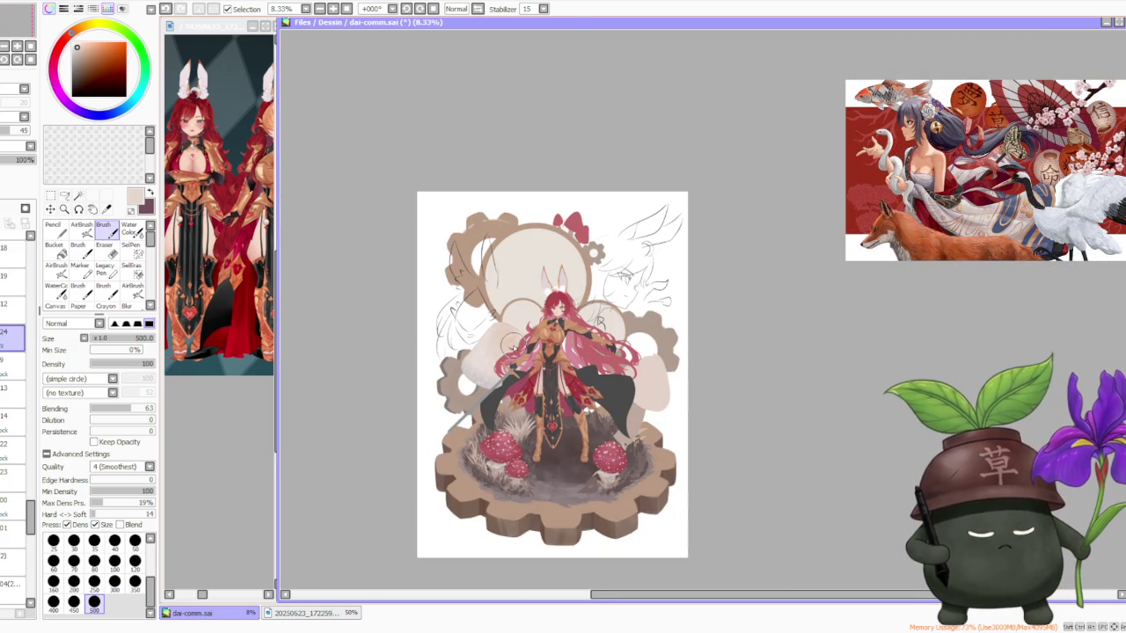
# Zoom out and back in on the canvas.
pyautogui.scroll(-1, 526, 339)
pyautogui.scroll(2, 556, 373)
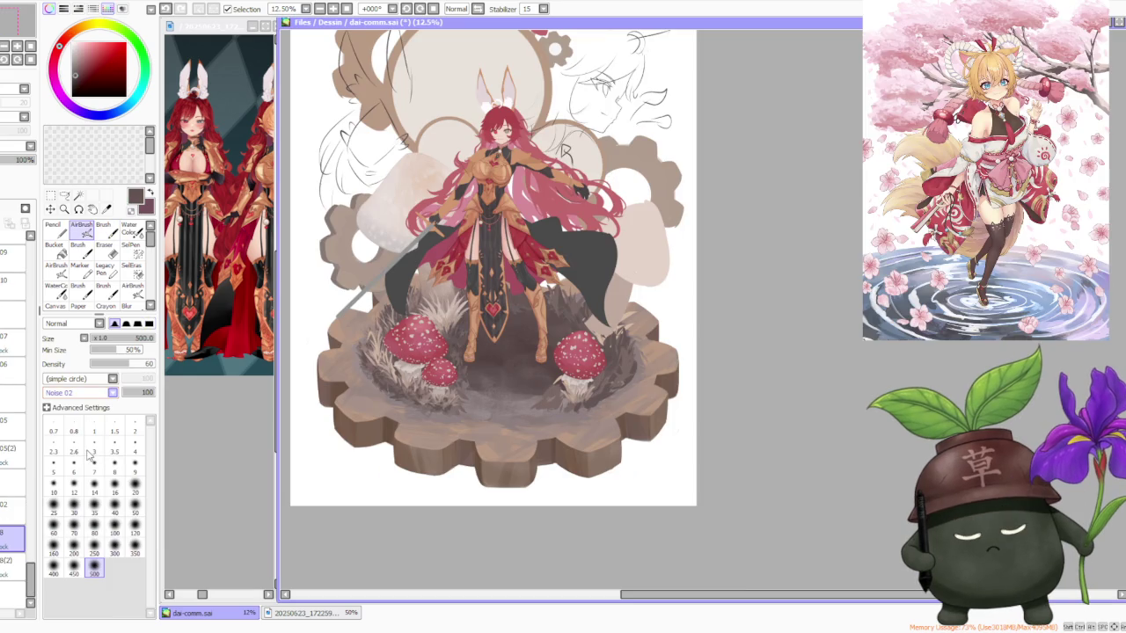
# Zoom in on the ground around the mushrooms and pick a light tan-brown ground colour.
pyautogui.scroll(1, 352, 398)
pyautogui.scroll(1, 352, 398)
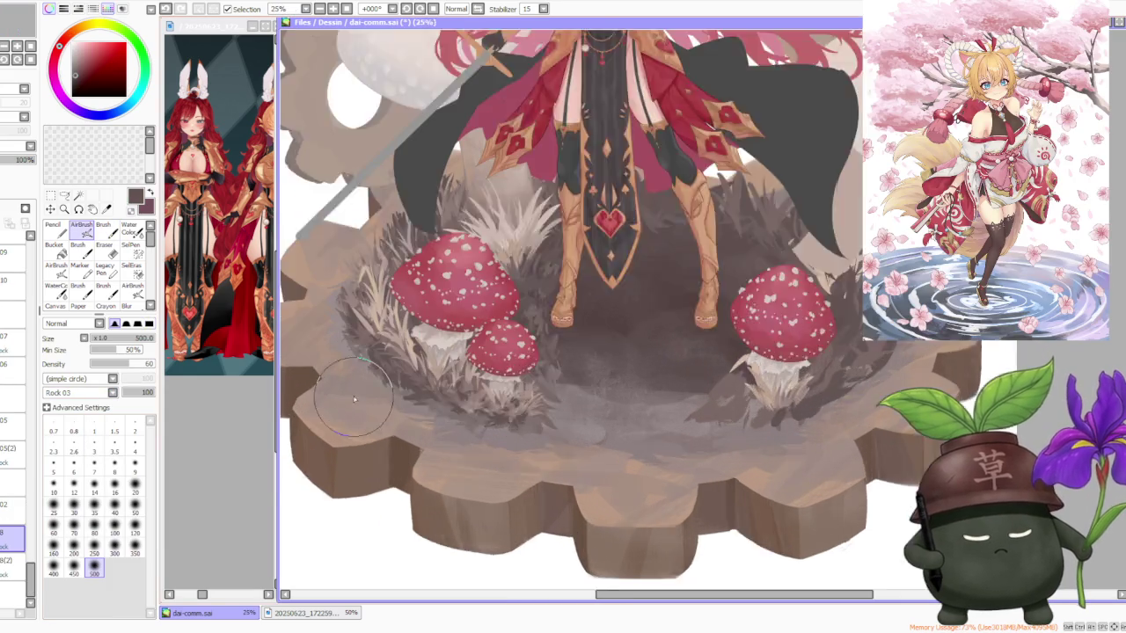
pyautogui.scroll(1, 352, 398)
pyautogui.scroll(1, 352, 398)
pyautogui.scroll(1, 352, 394)
pyautogui.scroll(-3, 353, 394)
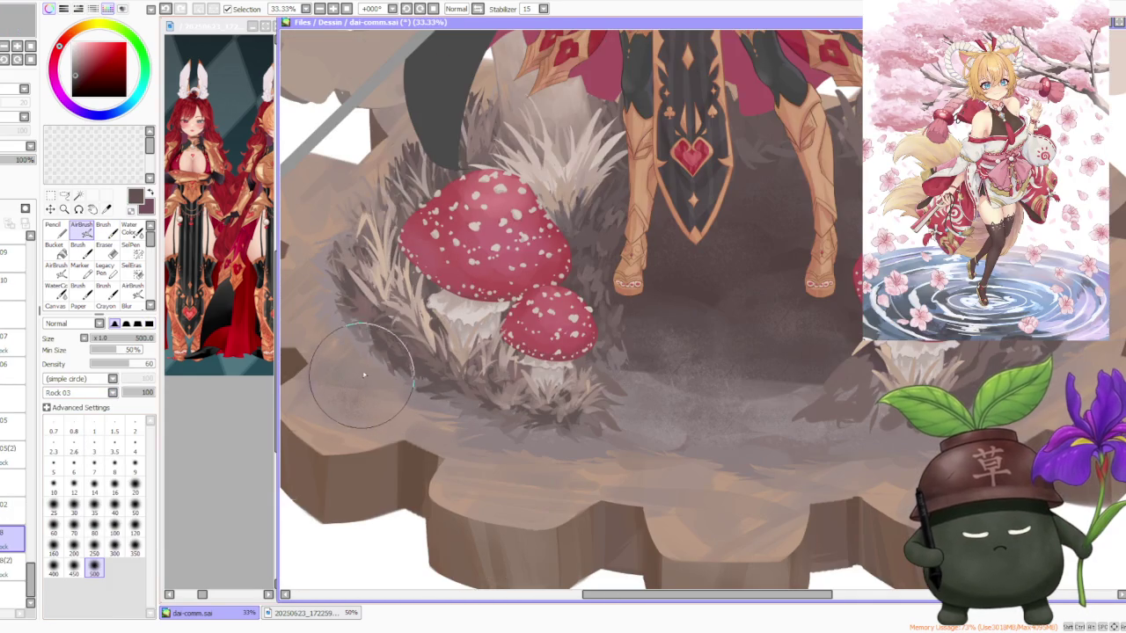
pyautogui.scroll(1, 113, 392)
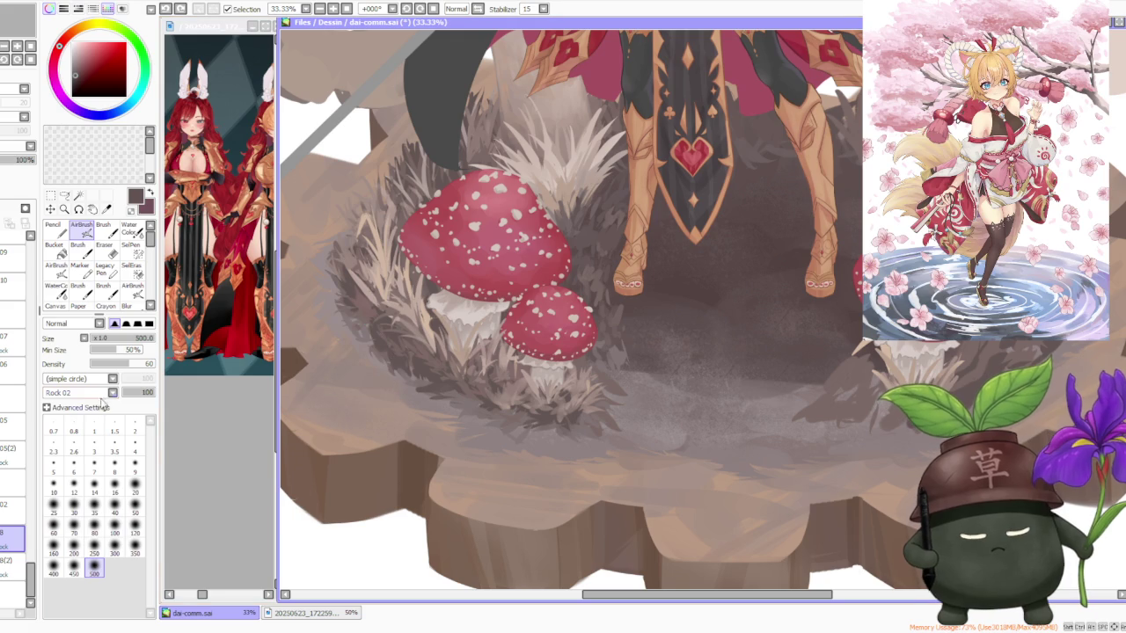
pyautogui.scroll(1, 365, 392)
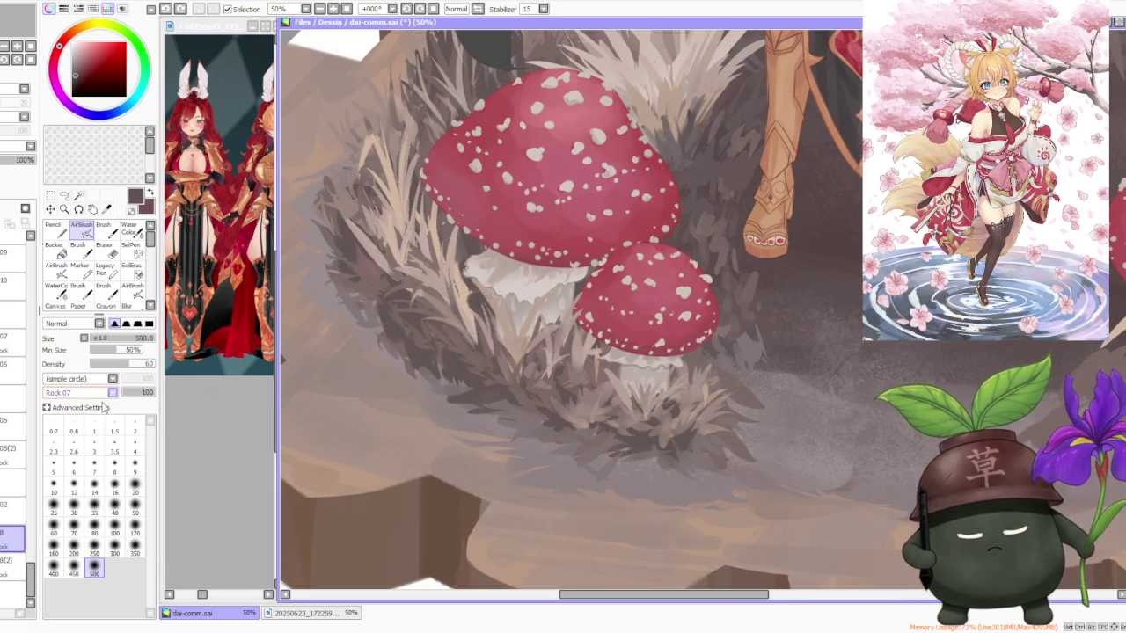
pyautogui.scroll(-1, 113, 392)
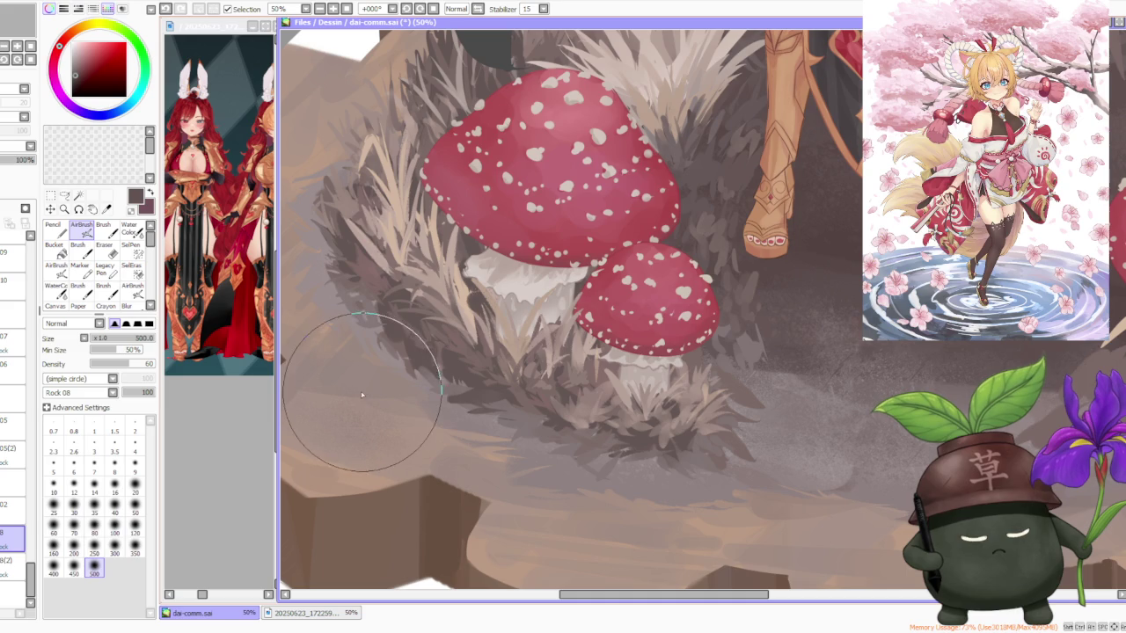
pyautogui.scroll(-2, 360, 396)
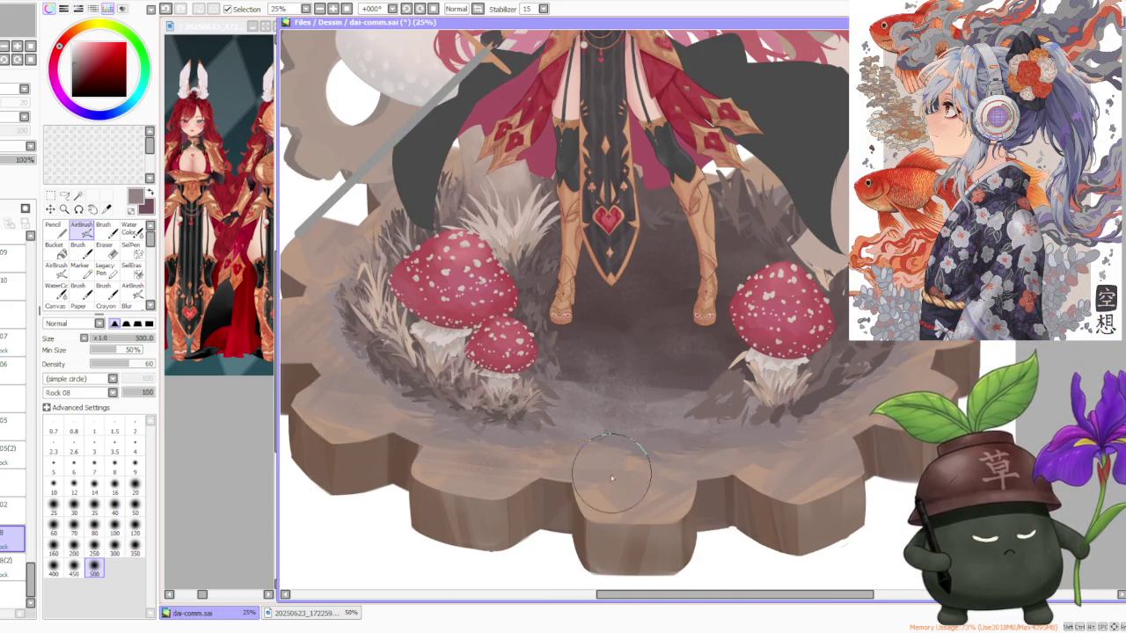
pyautogui.scroll(2, 616, 457)
pyautogui.scroll(-2, 660, 423)
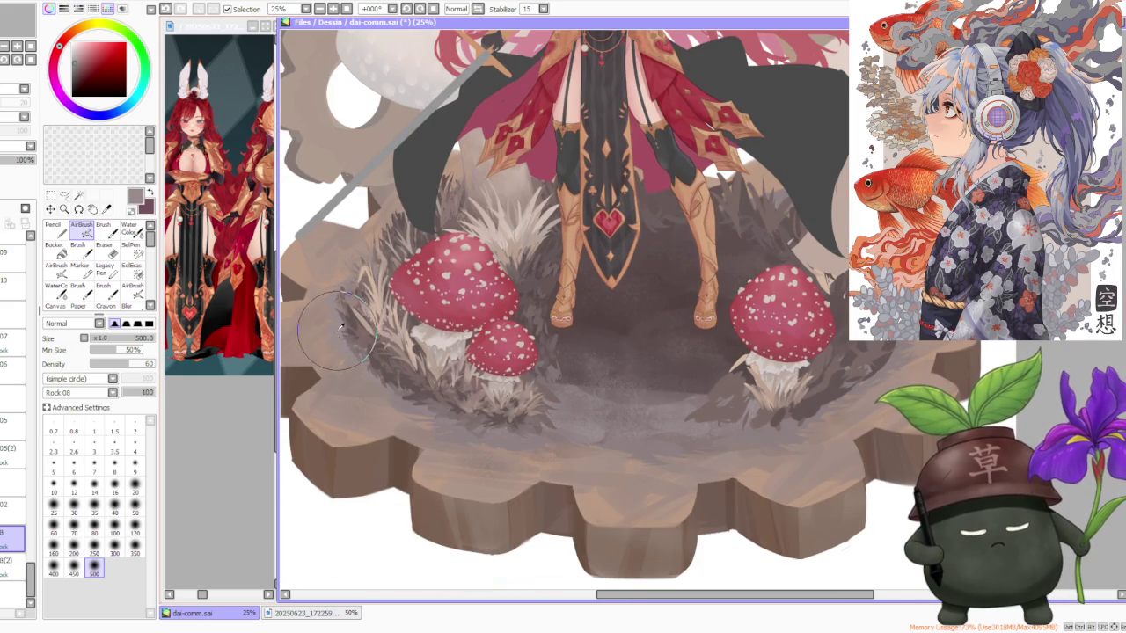
pyautogui.scroll(1, 317, 317)
pyautogui.scroll(-1, 316, 317)
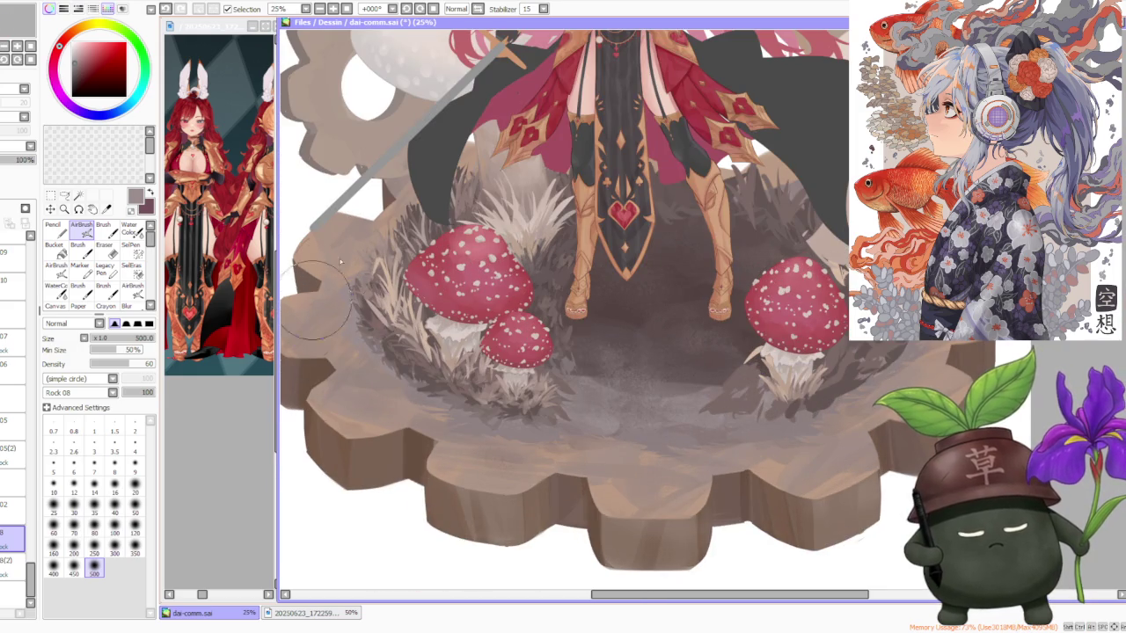
pyautogui.scroll(1, 308, 317)
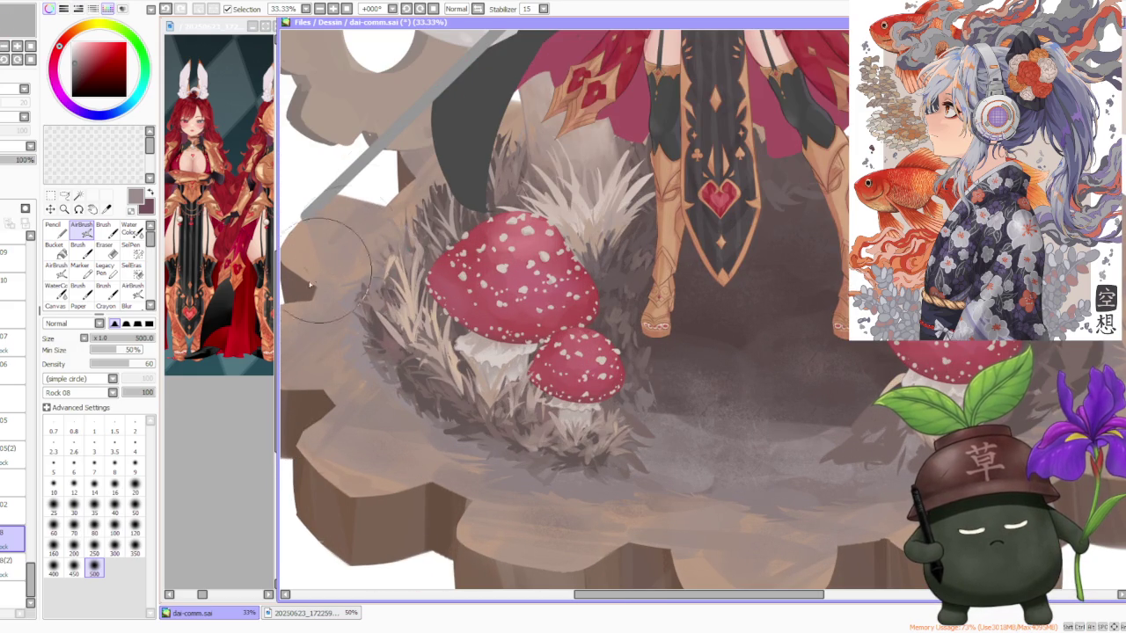
pyautogui.keyDown('alt'); pyautogui.click(339, 246); pyautogui.keyUp('alt')
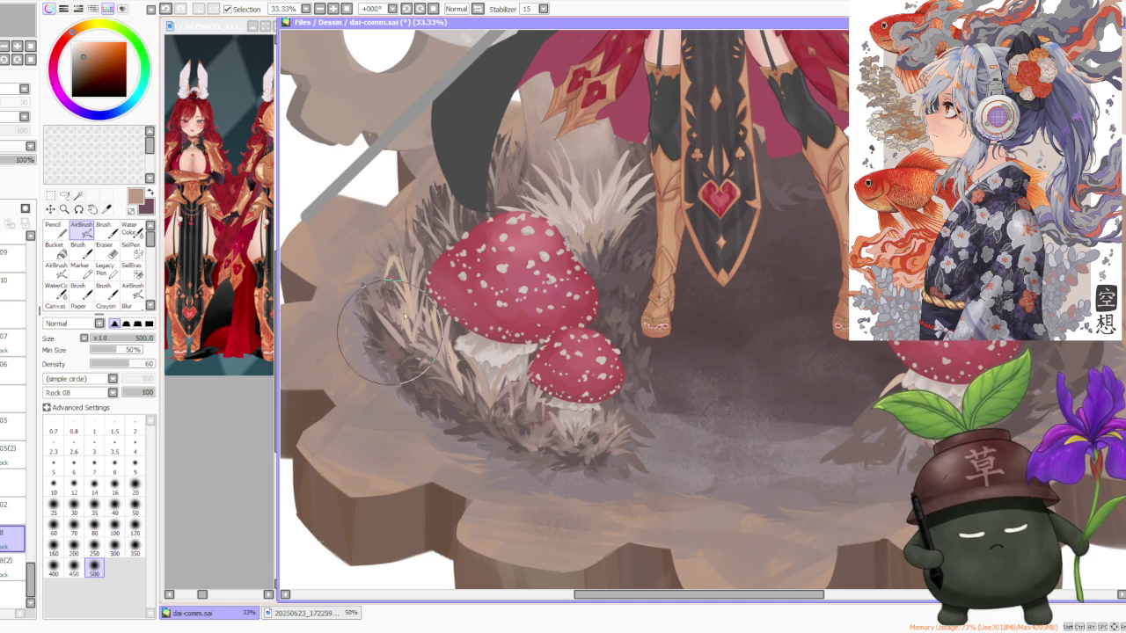
pyautogui.scroll(-1, 492, 458)
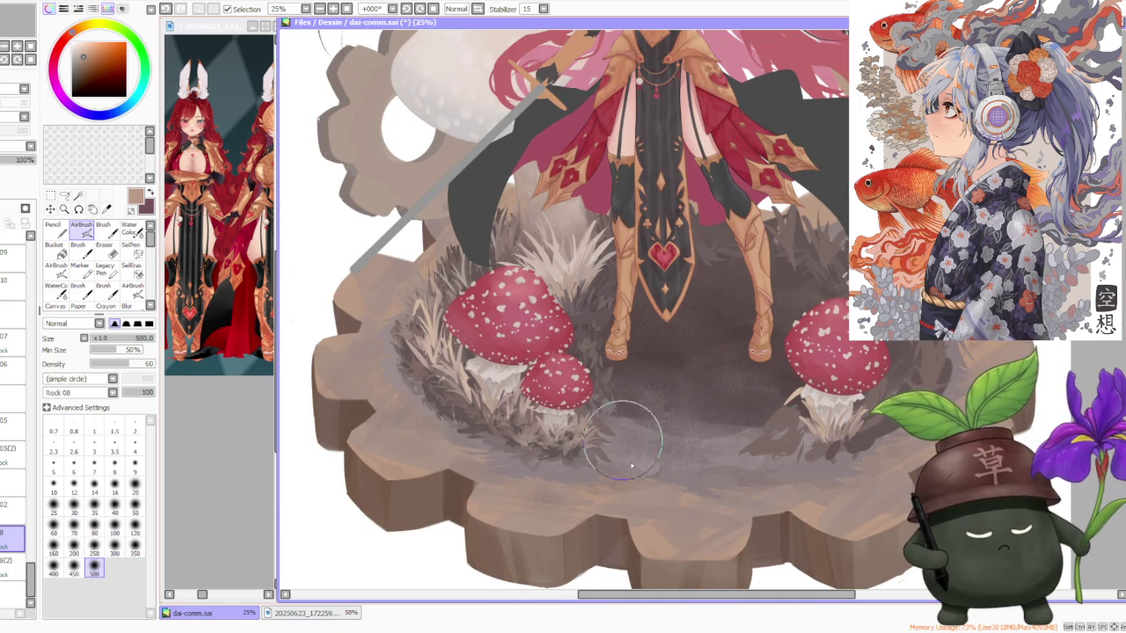